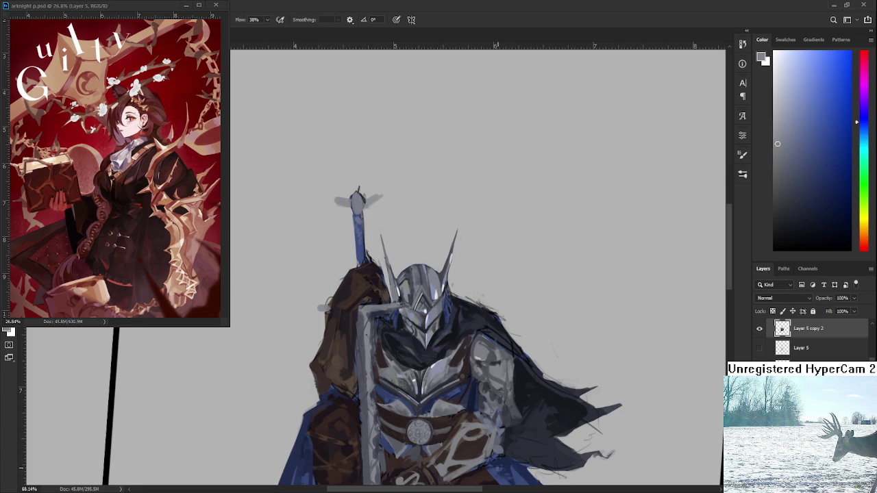
Turn the tilted view of the knight painting back upright
scroll(473, 413, "down", 1)
scroll(472, 414, "down", 1)
left_click_drag(495, 442, 500, 394)
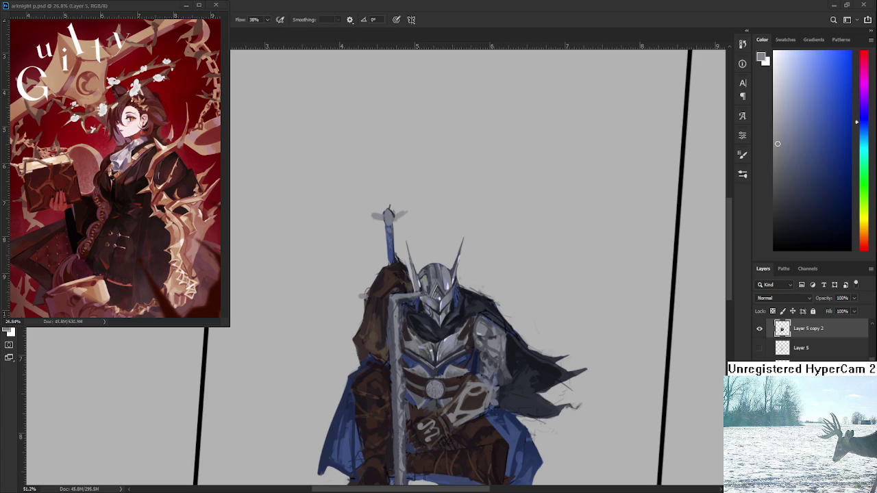
scroll(504, 372, "down", 2)
scroll(504, 372, "up", 4)
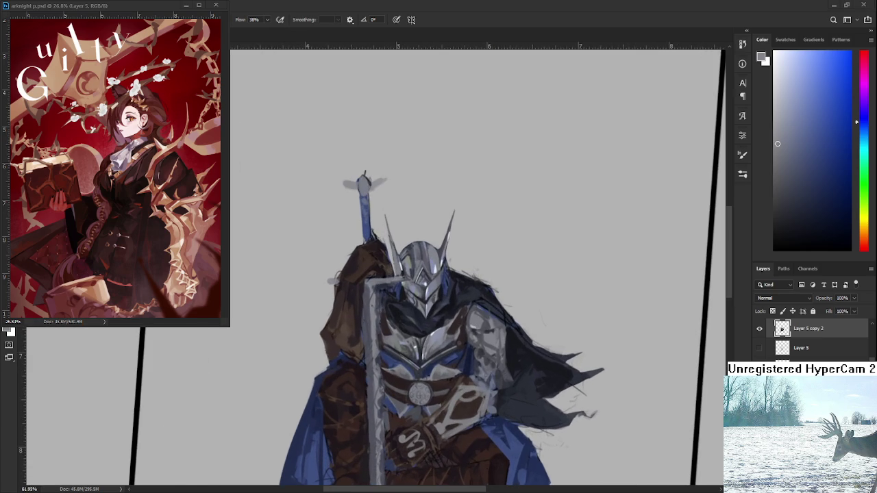
scroll(456, 360, "down", 3)
left_click_drag(425, 322, 456, 360)
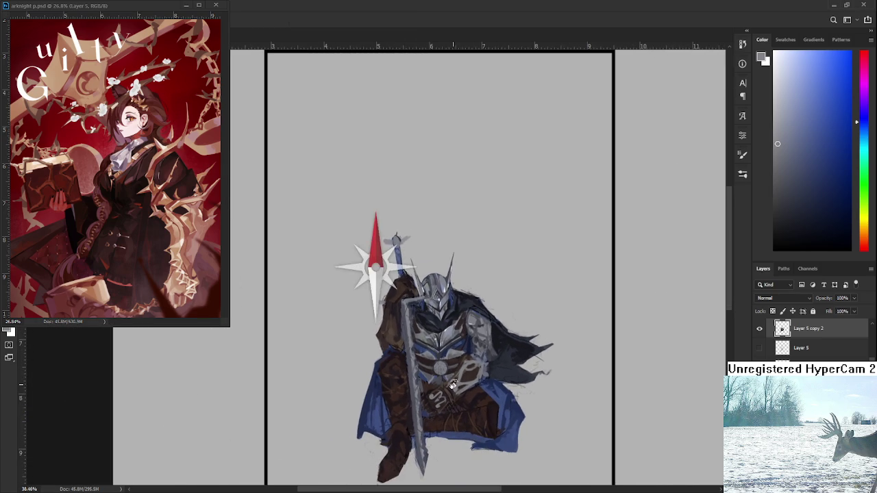
scroll(456, 360, "up", 2)
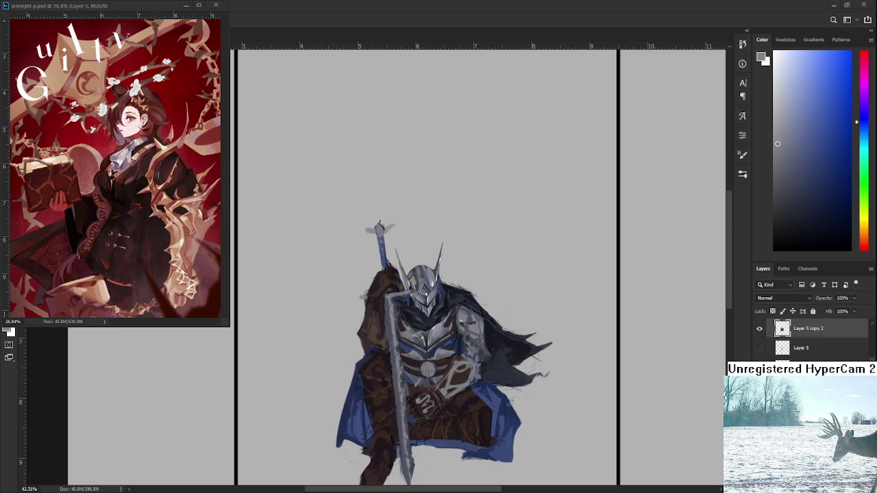
Close the arknight reference window and open Raid.psd from the recent files
left_click(186, 6)
left_click(11, 19)
left_click(163, 189)
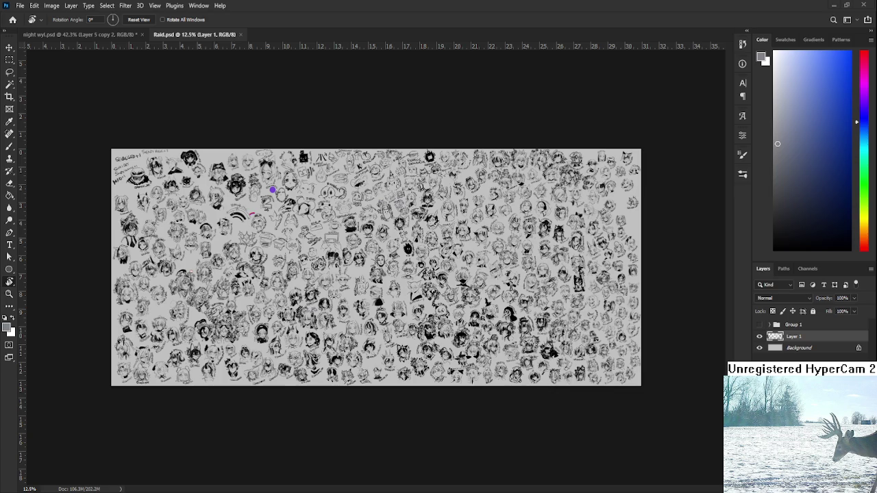
scroll(360, 261, "up", 2)
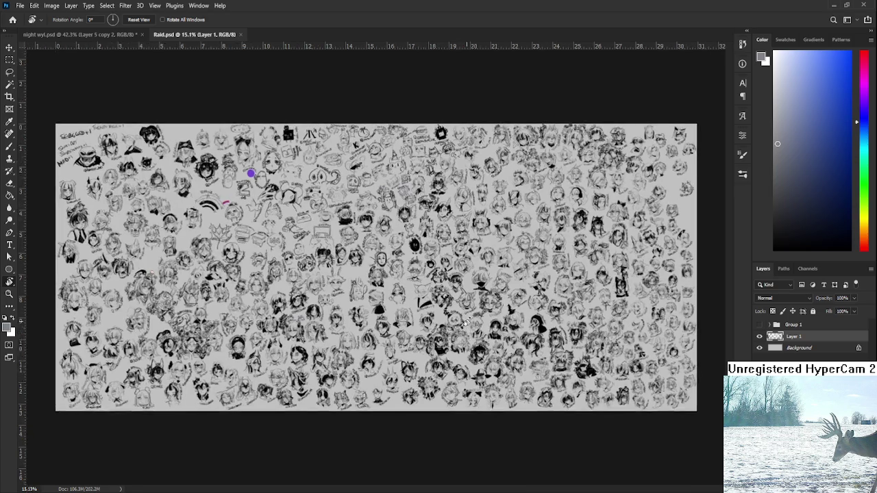
scroll(361, 261, "up", 2)
scroll(360, 261, "up", 1)
scroll(360, 261, "up", 1)
scroll(438, 350, "down", 1)
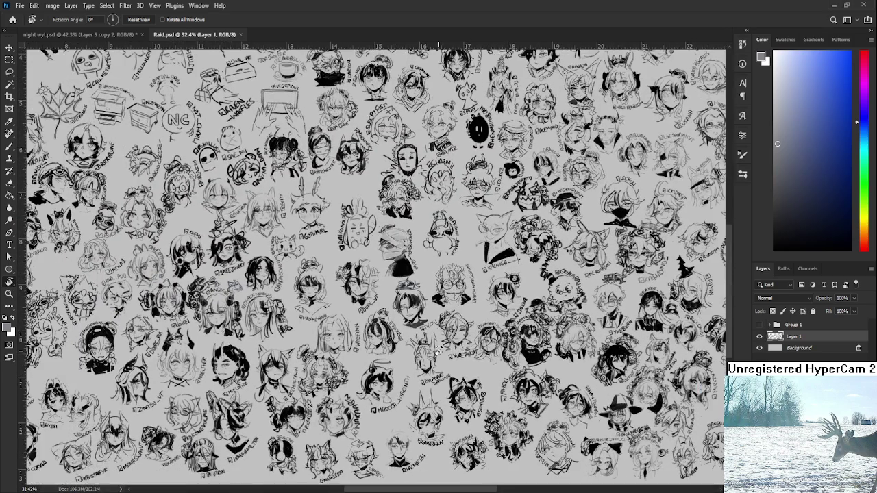
scroll(554, 376, "right", 5)
scroll(383, 381, "right", 1)
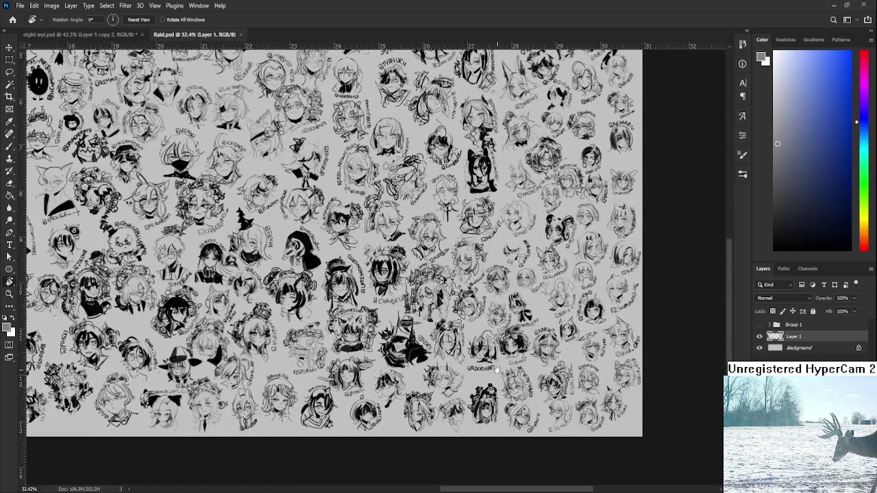
scroll(373, 376, "right", 2)
scroll(363, 371, "right", 2)
scroll(346, 362, "right", 1)
left_click_drag(345, 363, 331, 281)
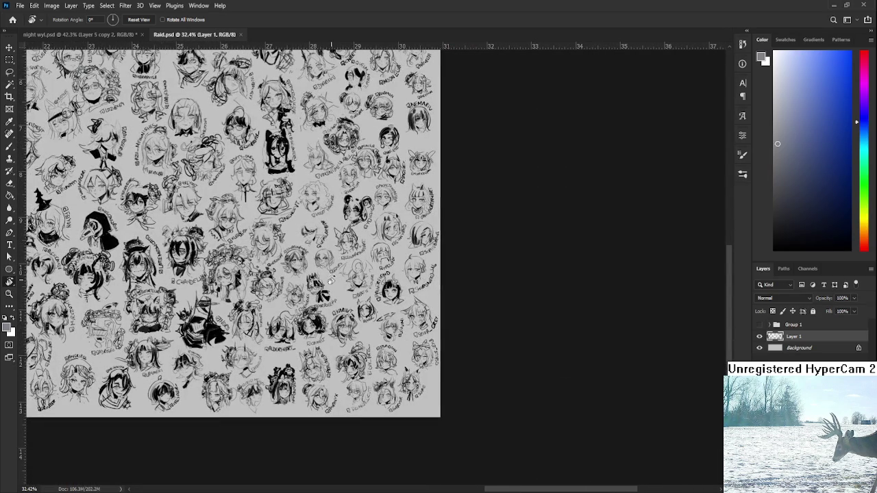
scroll(329, 282, "up", 3)
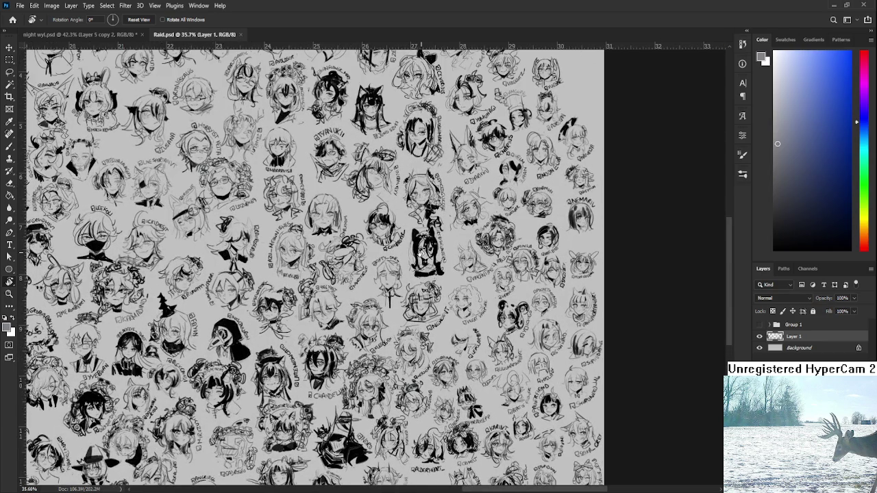
scroll(421, 252, "up", 2)
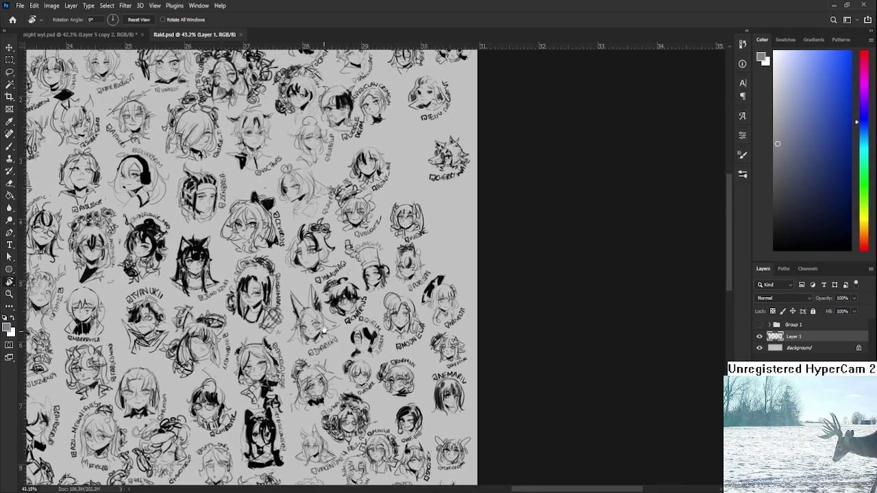
left_click_drag(315, 364, 423, 322)
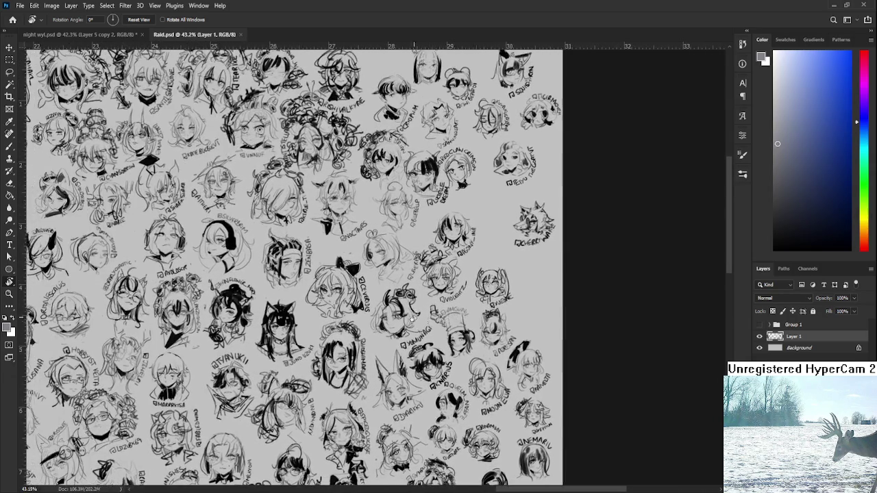
scroll(420, 320, "down", 3)
scroll(309, 345, "up", 1)
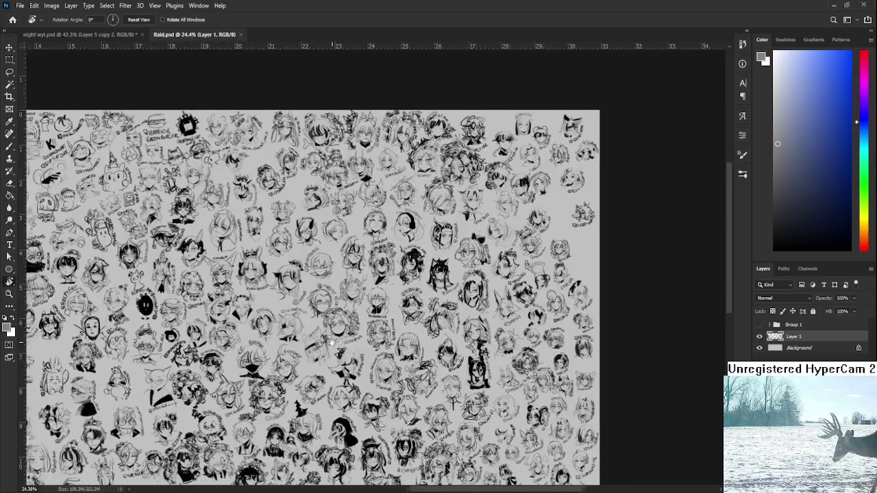
scroll(332, 343, "down", 2)
scroll(363, 336, "down", 1)
scroll(397, 325, "down", 1)
scroll(428, 317, "down", 1)
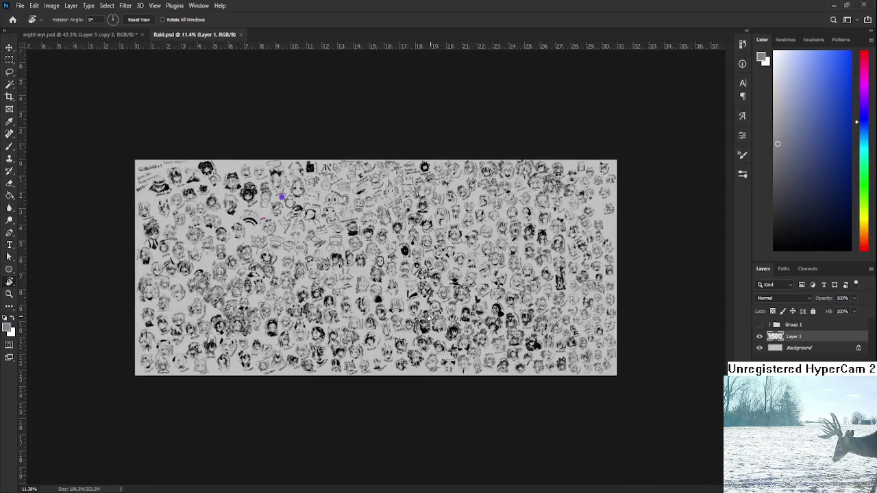
scroll(438, 318, "up", 1)
scroll(459, 322, "up", 1)
scroll(486, 327, "down", 1)
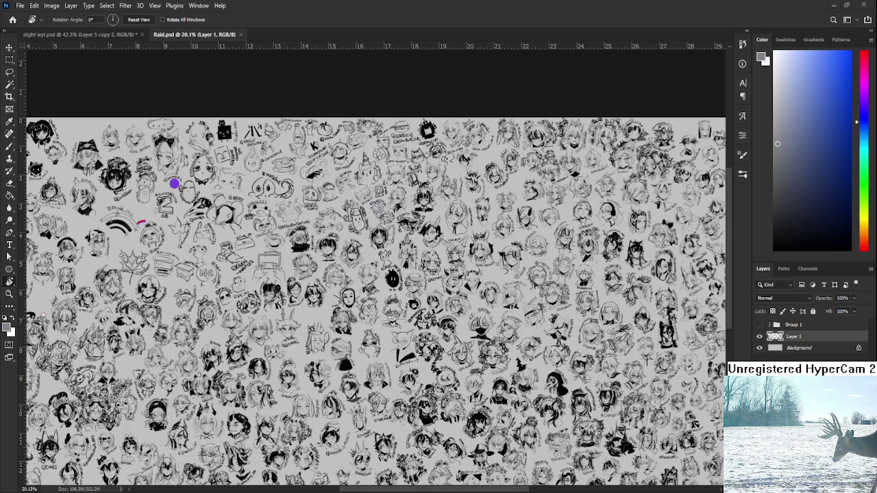
mouse_move(504, 485)
left_mouse_down()
mouse_move(438, 295)
mouse_move(467, 293)
left_mouse_up()
Commit the placed EVIL / CAUGHT IN 4K emote panel and zoom in on it
key("Return")
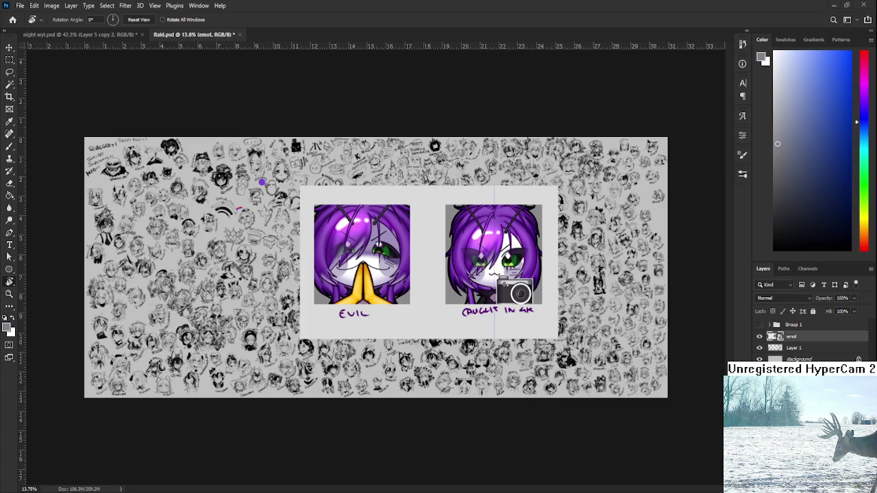
mouse_move(388, 224)
left_mouse_down()
mouse_move(525, 394)
mouse_move(479, 391)
left_mouse_up()
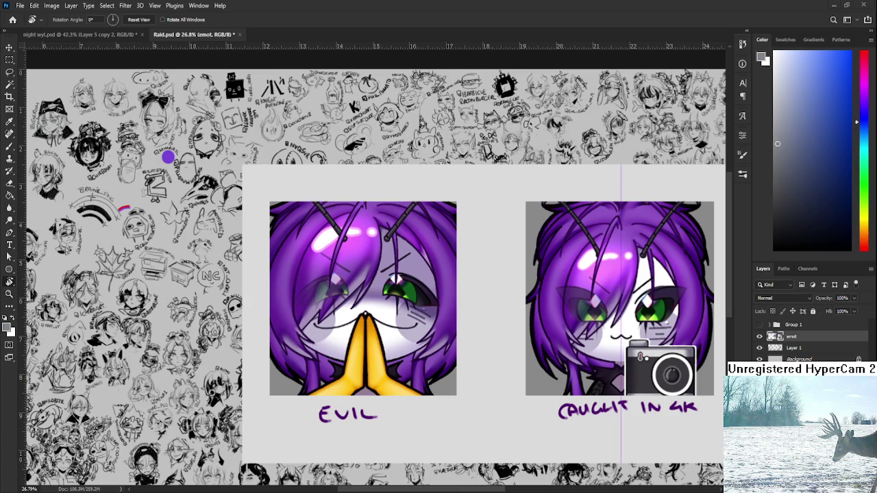
Pan and zoom across the CAUGHT IN 4K and EVIL emotes to inspect them
scroll(565, 337, "up", 3)
mouse_move(565, 338)
left_mouse_down()
mouse_move(359, 365)
mouse_move(340, 273)
left_mouse_up()
scroll(359, 365, "up", 1)
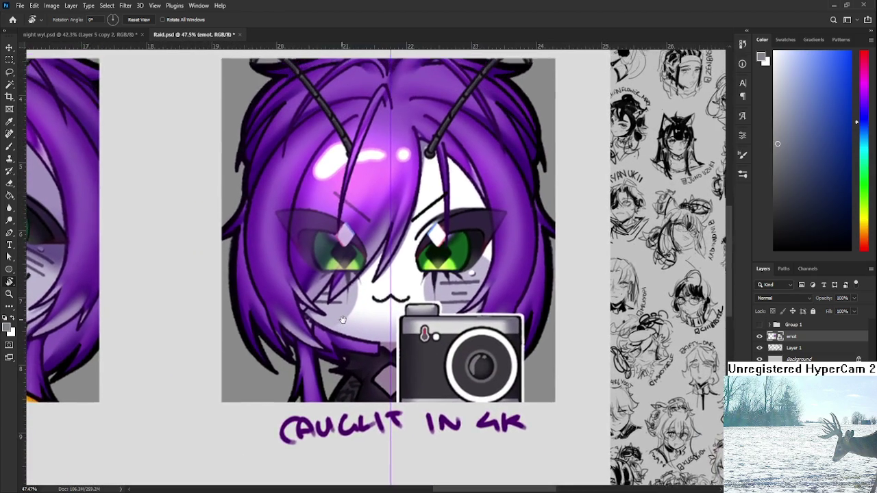
scroll(339, 273, "up", 2)
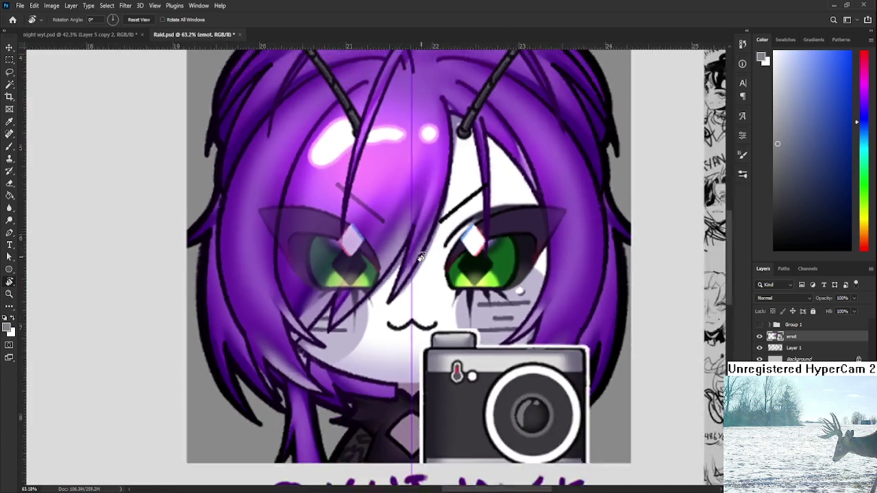
scroll(421, 257, "down", 3)
left_click_drag(345, 387, 528, 389)
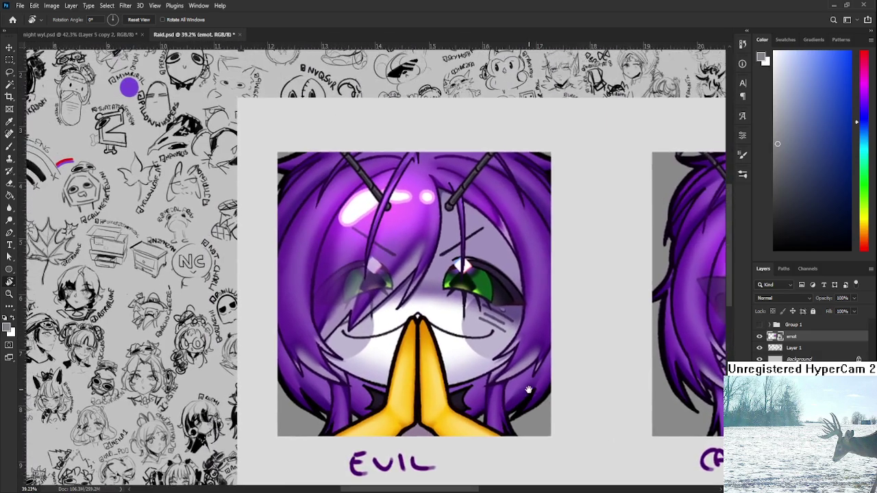
scroll(466, 372, "up", 1)
scroll(460, 354, "up", 1)
left_click_drag(460, 354, 462, 411)
scroll(462, 403, "down", 1)
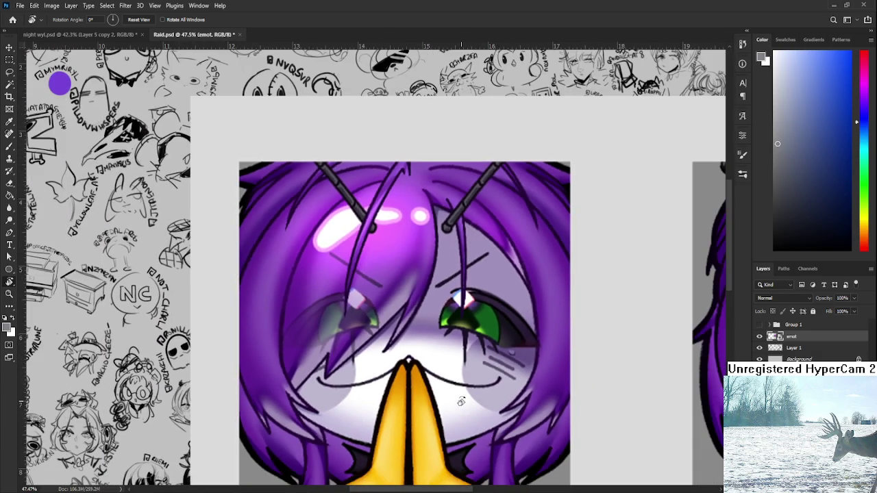
scroll(462, 403, "down", 1)
scroll(463, 342, "down", 1)
scroll(463, 314, "down", 1)
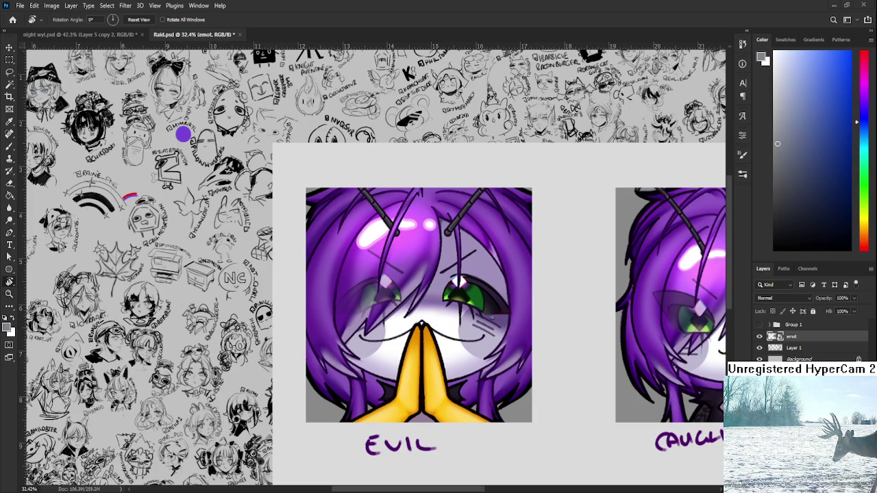
Shrink the emote panel to 52.54% among the sketched heads and commit the resize
scroll(470, 429, "right", 5)
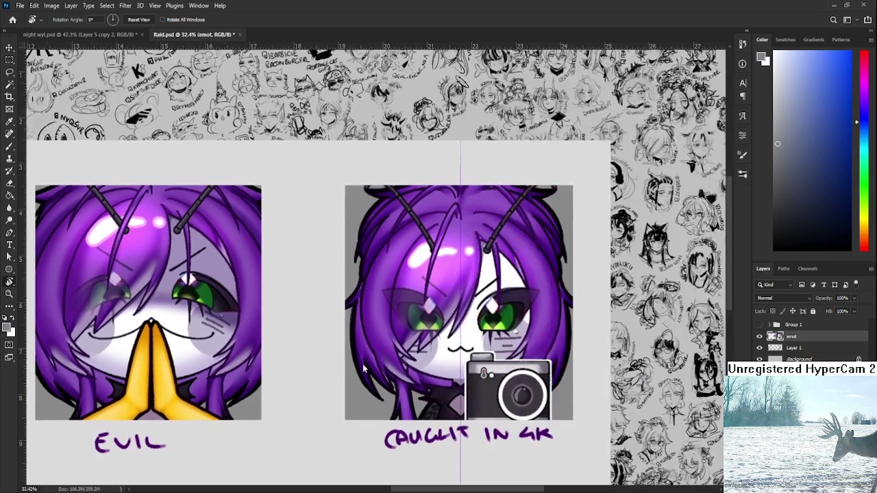
scroll(470, 429, "right", 5)
scroll(470, 429, "right", 2)
scroll(471, 430, "up", 2)
scroll(471, 430, "up", 2)
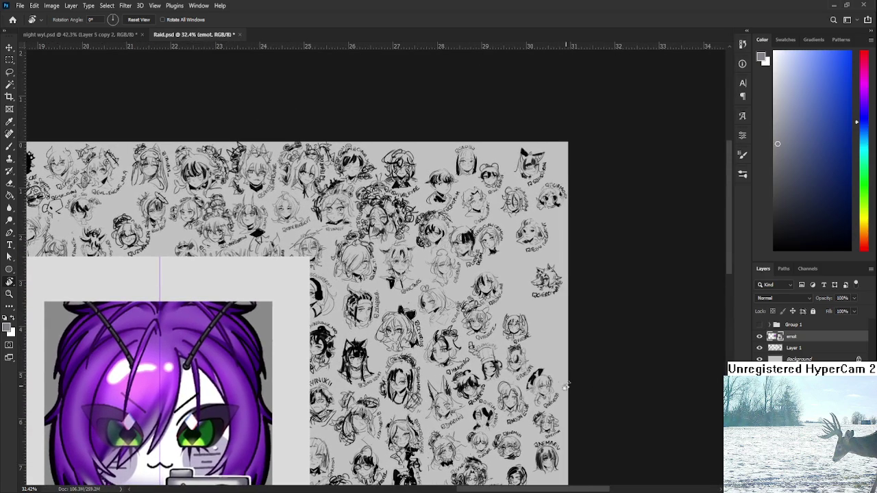
mouse_move(220, 338)
left_mouse_down()
mouse_move(306, 368)
mouse_move(395, 335)
left_mouse_up()
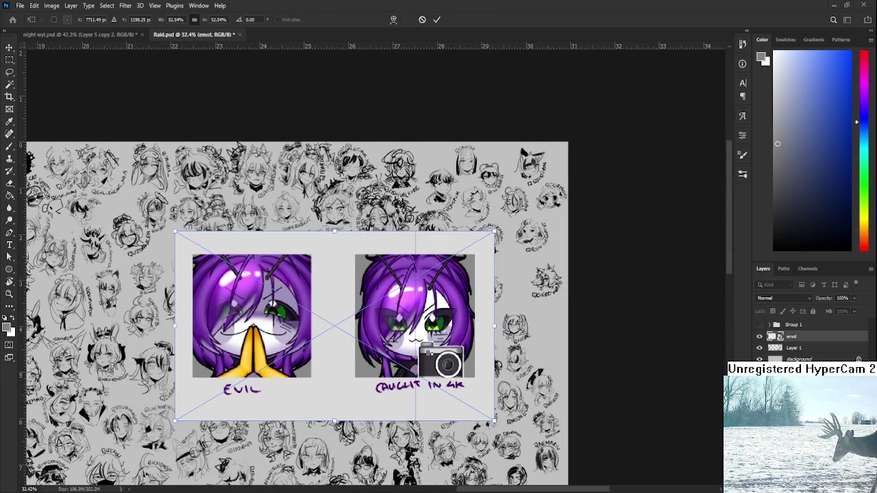
scroll(556, 317, "up", 3)
scroll(556, 317, "up", 2)
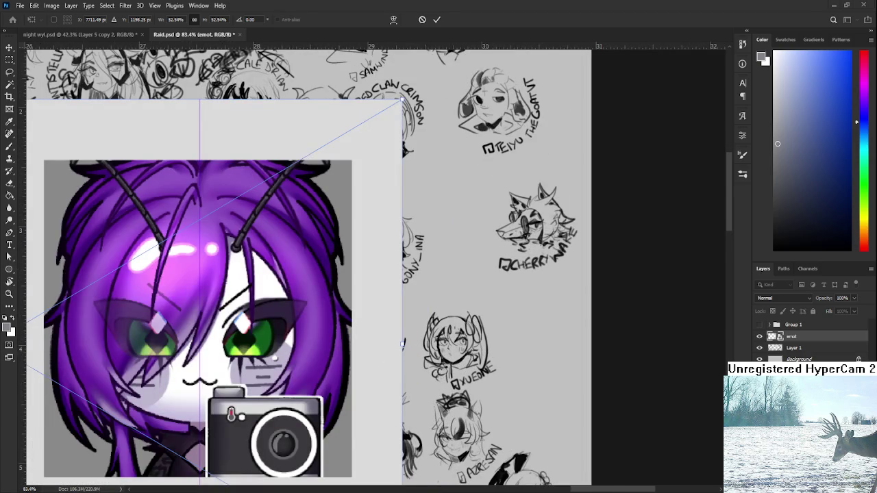
scroll(527, 364, "right", 1)
left_click(776, 350)
key("Return")
Switch to the Brush with the round 25 px tip
scroll(509, 299, "up", 1)
key("b")
scroll(509, 299, "up", 1)
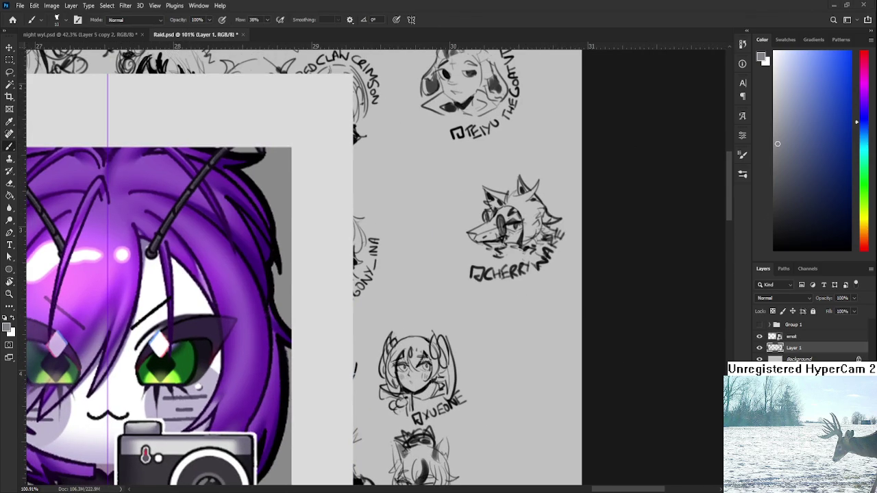
key("period")
scroll(511, 370, "up", 1)
scroll(505, 315, "down", 1)
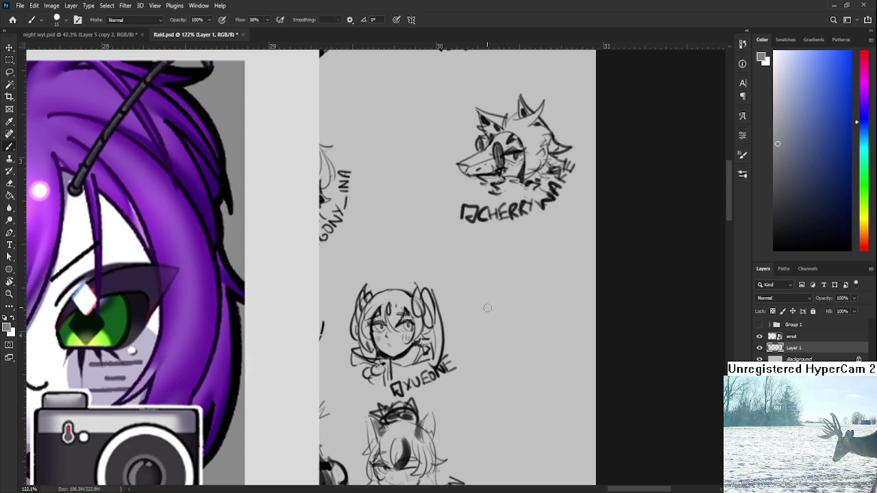
Reset the colour to black and draw the first small eye arc beside XUEONE
mouse_move(484, 311)
left_mouse_down()
mouse_move(507, 307)
mouse_move(515, 319)
left_mouse_up()
key("ctrl+z")
key("d")
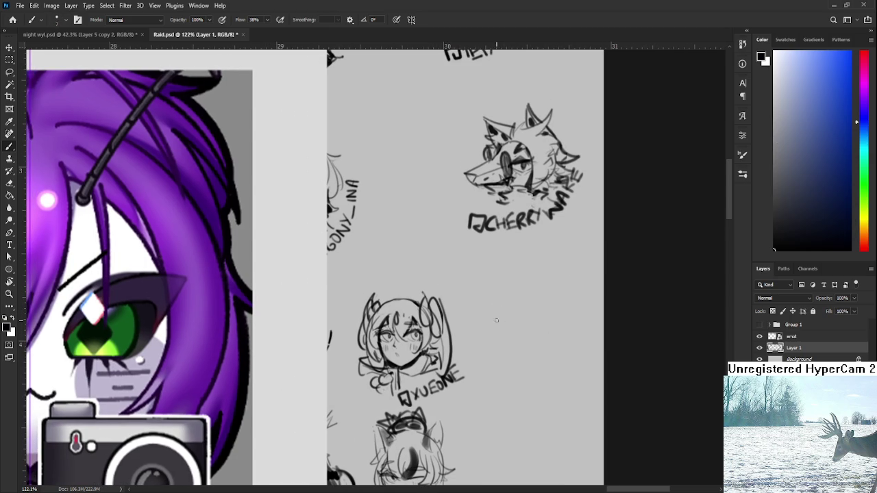
left_click_drag(497, 324, 519, 317)
key("ctrl+z")
left_click_drag(510, 320, 514, 328)
Add more strokes to the eye pair and erase to lighten the pupil
left_click_drag(523, 318, 503, 322)
key("e")
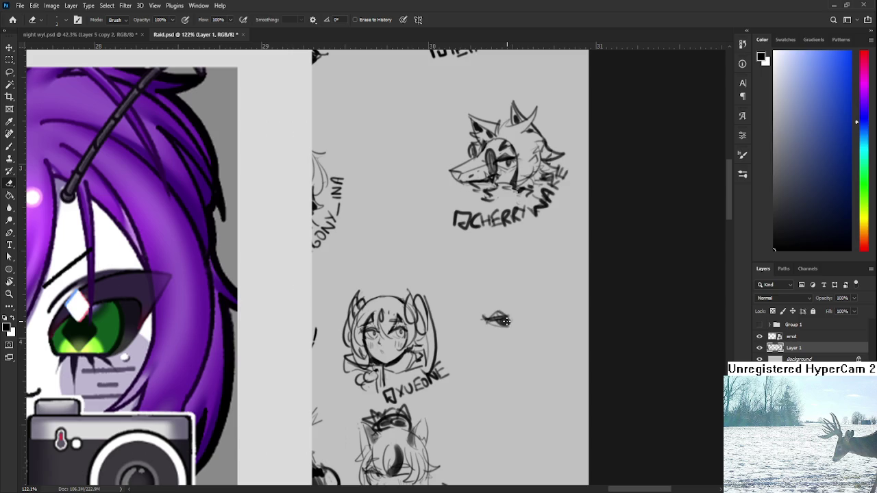
key("b")
left_click_drag(519, 322, 489, 339)
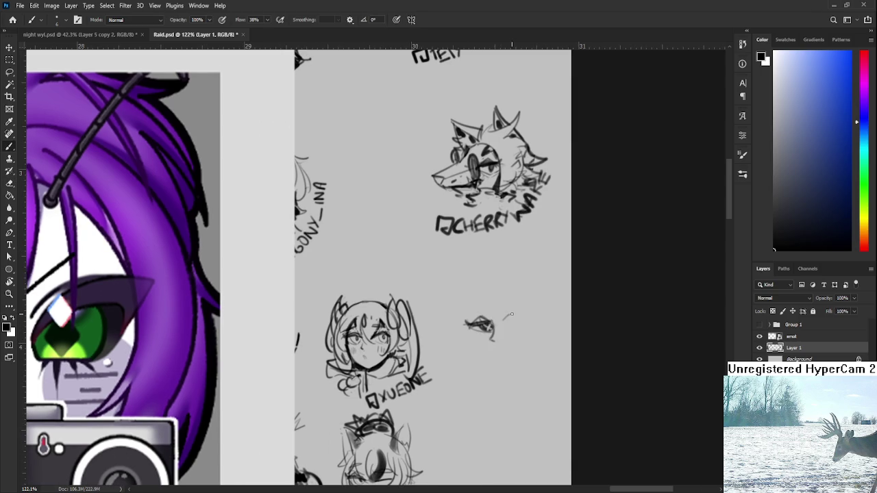
left_click_drag(506, 323, 520, 326)
key("e")
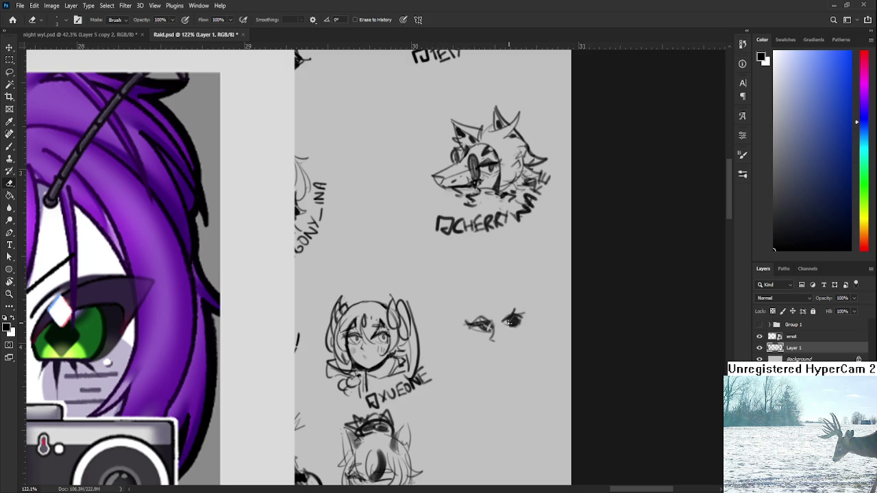
left_click_drag(511, 321, 520, 318)
scroll(482, 332, "down", 1)
Lasso the left eye and scale it down to about 94%
key("l")
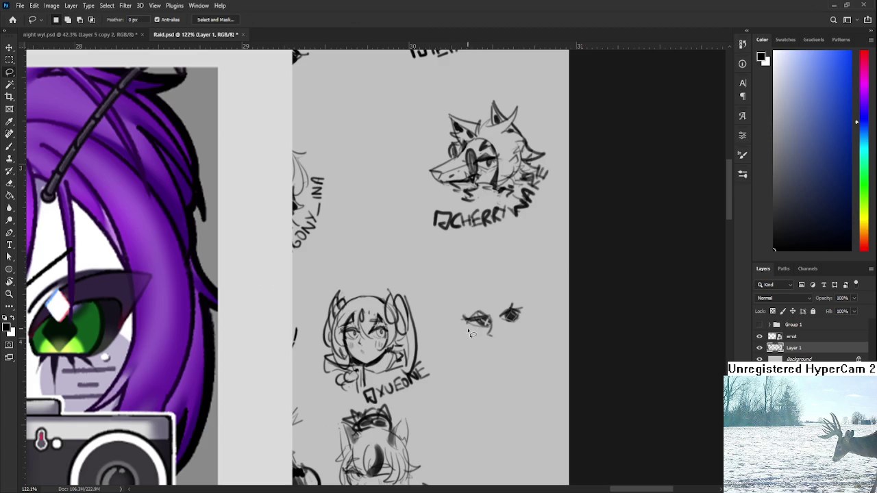
left_click_drag(486, 334, 484, 336)
key("ctrl+t")
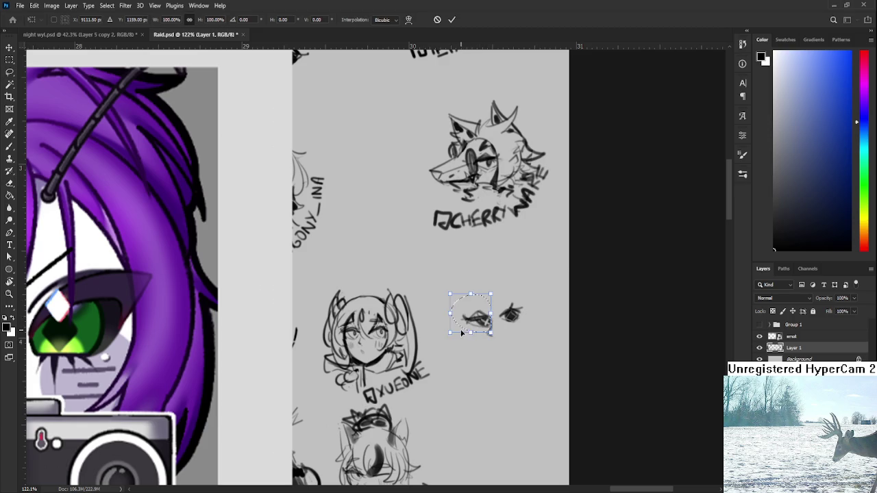
left_click_drag(452, 333, 454, 333)
key("Return")
Add dark strokes to the left eye, then lasso the right eye
key("e")
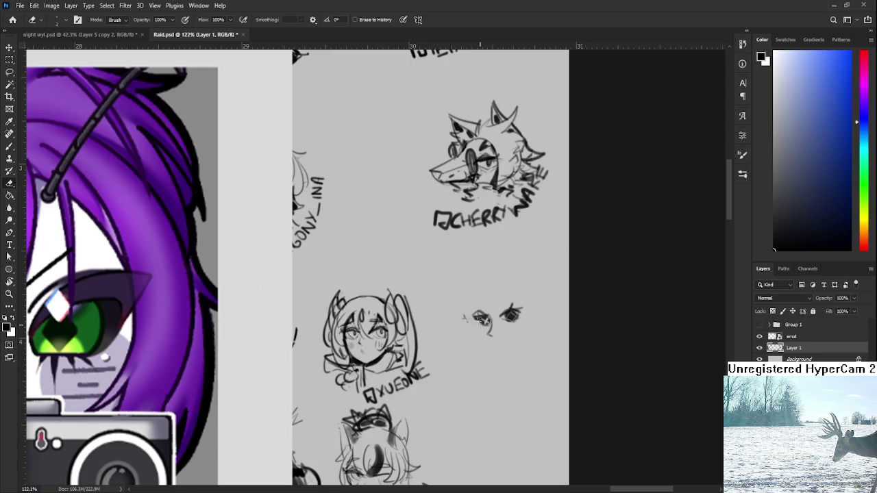
key("b")
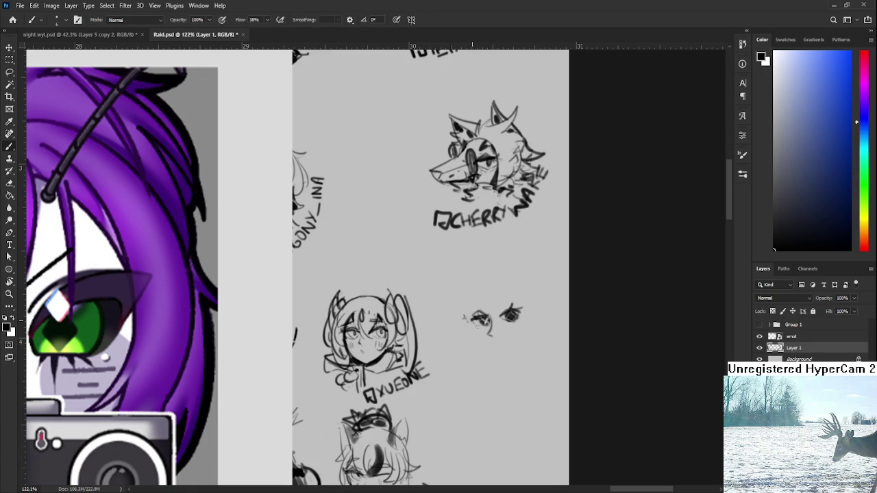
mouse_move(470, 319)
left_mouse_down()
mouse_move(485, 327)
mouse_move(472, 319)
left_mouse_up()
key("e")
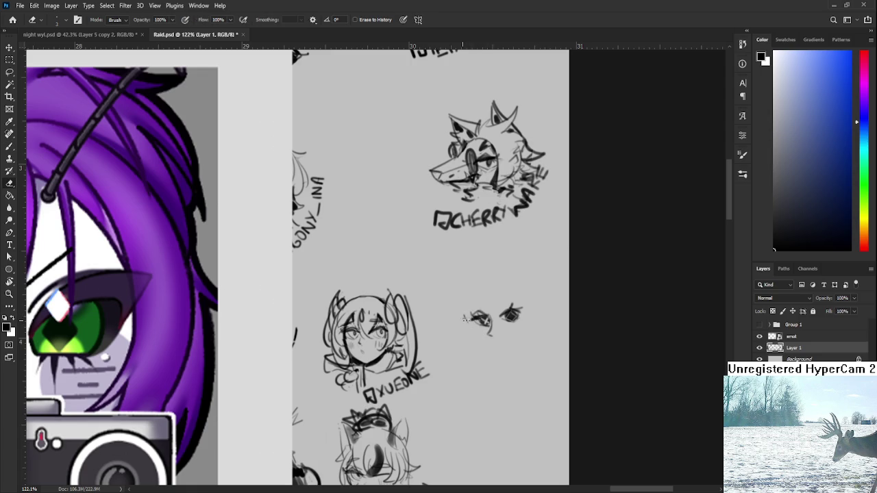
scroll(471, 319, "right", 2)
key("l")
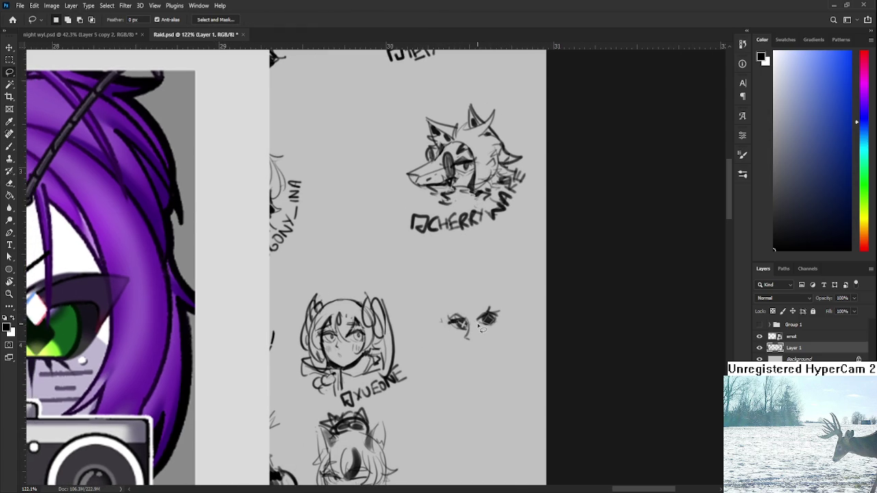
left_click_drag(473, 327, 512, 334)
Enlarge the selected right eye to about 106% and deselect it
key("ctrl+t")
key("Return")
key("ctrl+d")
Draw a mouth line under the eyes, cleaning up a stray nose mark
key("b")
mouse_move(463, 336)
left_mouse_down()
mouse_move(472, 346)
mouse_move(484, 336)
mouse_move(472, 349)
mouse_move(484, 348)
left_mouse_up()
key("ctrl+z")
key("e")
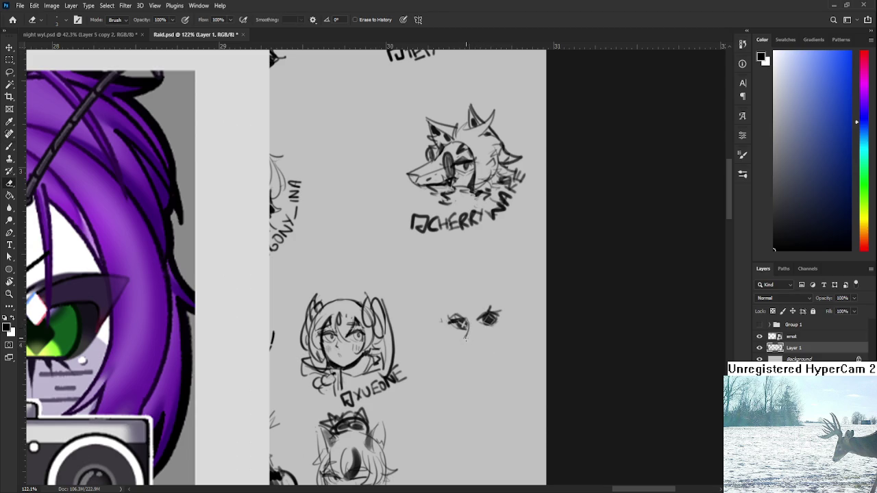
left_click_drag(466, 341, 466, 337)
key("b")
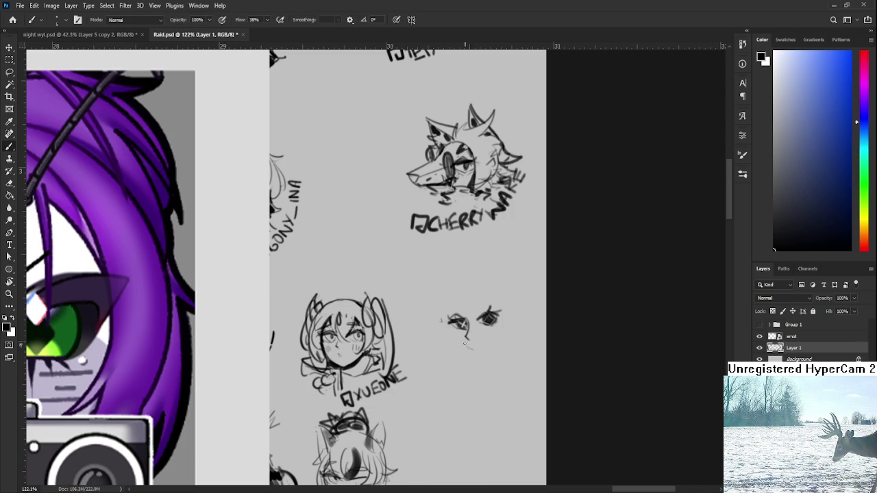
left_click_drag(466, 345, 489, 346)
Add an x blush mark under the right eye and start strokes around the face
scroll(480, 329, "left", 1)
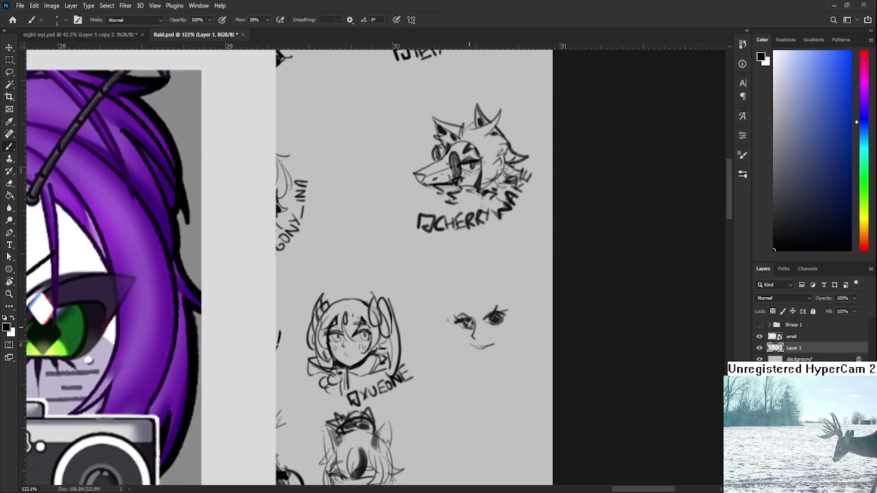
mouse_move(491, 328)
left_mouse_down()
mouse_move(500, 338)
mouse_move(491, 339)
left_mouse_up()
scroll(505, 331, "down", 1)
scroll(490, 327, "up", 2)
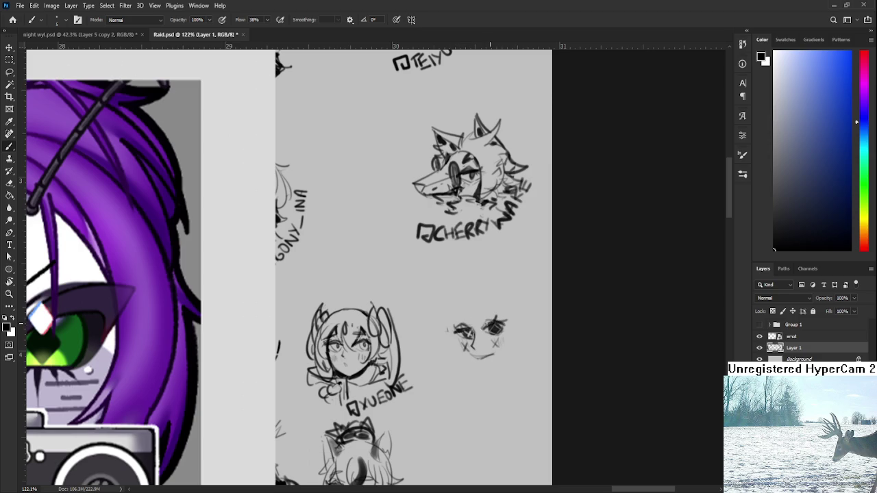
mouse_move(461, 317)
left_mouse_down()
mouse_move(487, 310)
mouse_move(464, 322)
mouse_move(479, 322)
mouse_move(483, 341)
left_mouse_up()
key("ctrl+z")
scroll(472, 311, "up", 1)
key("ctrl+z")
mouse_move(483, 300)
left_mouse_down()
mouse_move(483, 339)
mouse_move(488, 289)
left_mouse_up()
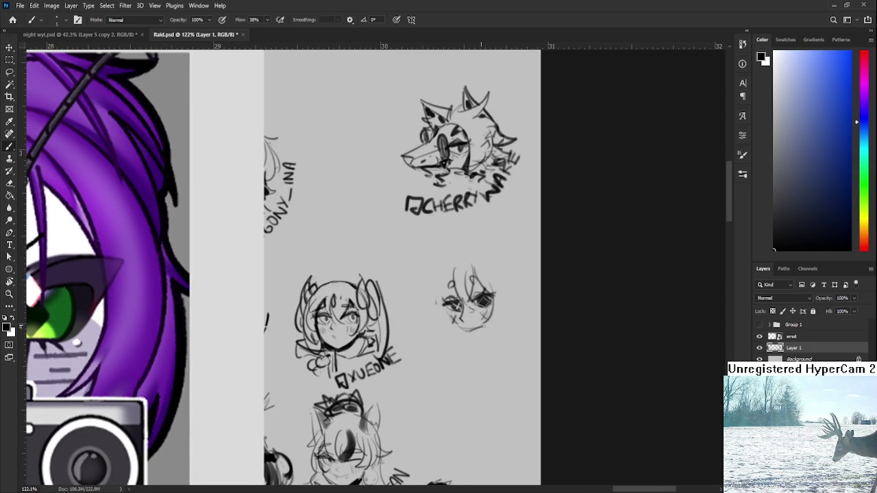
Outline the left and right sides of the head and draw hair across the top
mouse_move(504, 283)
left_mouse_down()
mouse_move(491, 331)
mouse_move(519, 324)
left_mouse_up()
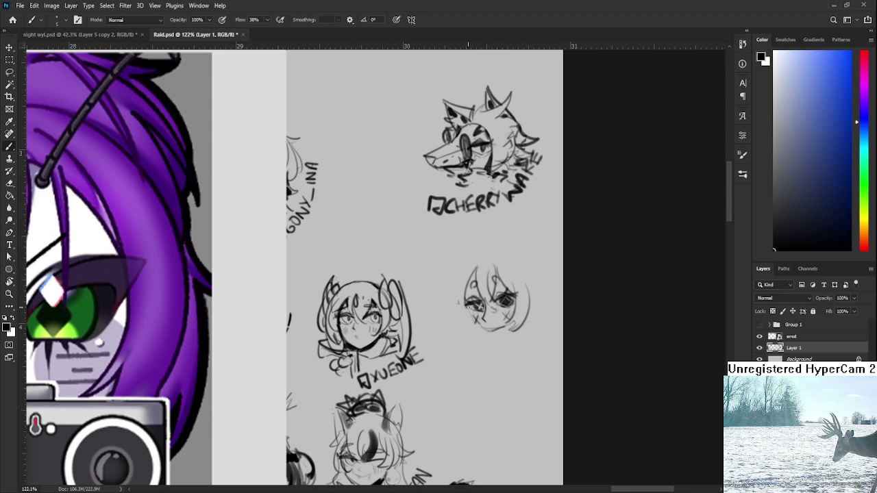
left_click_drag(460, 281, 466, 329)
scroll(471, 329, "up", 1)
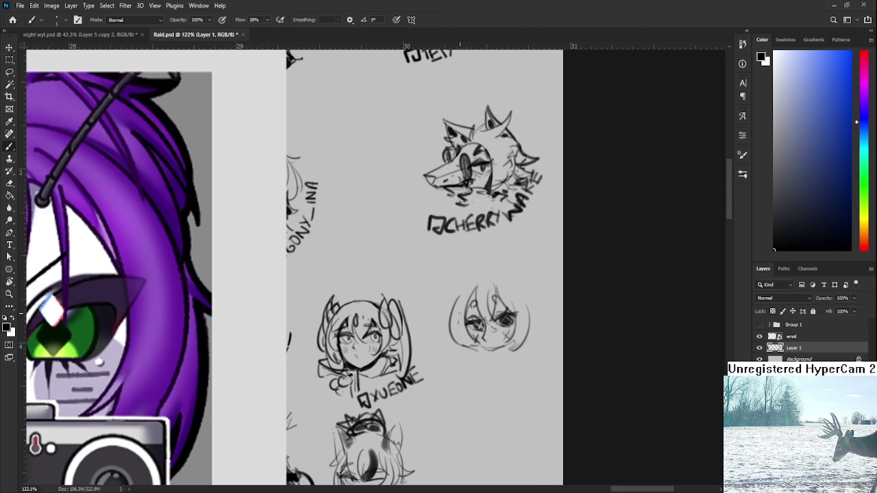
mouse_move(467, 278)
left_mouse_down()
mouse_move(477, 322)
mouse_move(469, 312)
left_mouse_up()
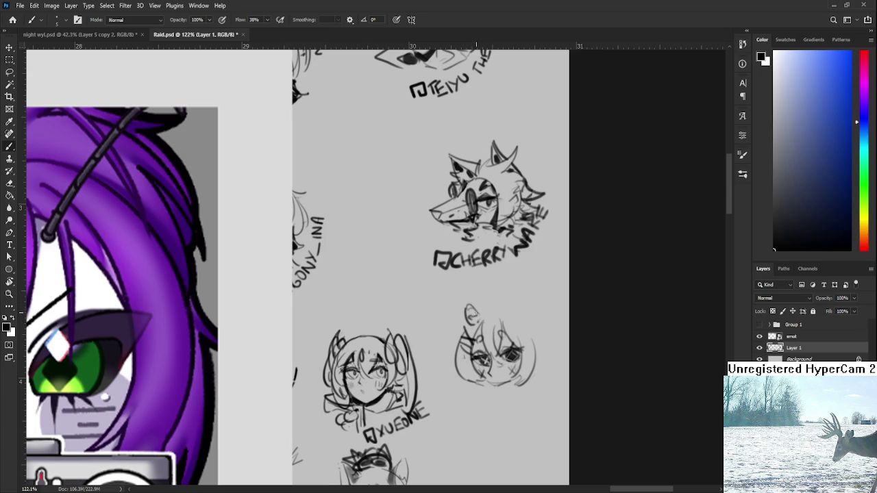
left_click_drag(473, 312, 508, 315)
left_click_drag(492, 341, 484, 302)
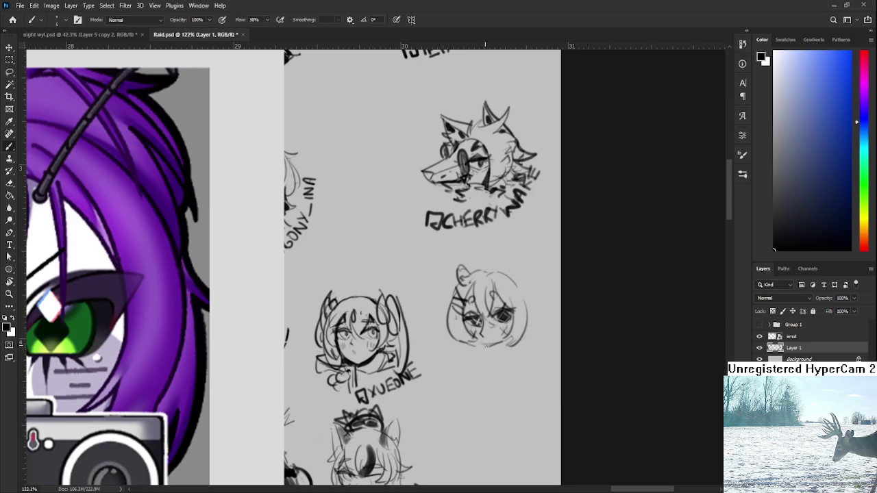
Draw the lower-right jaw line and a curved horn on the head's right side
left_click_drag(484, 345, 471, 346)
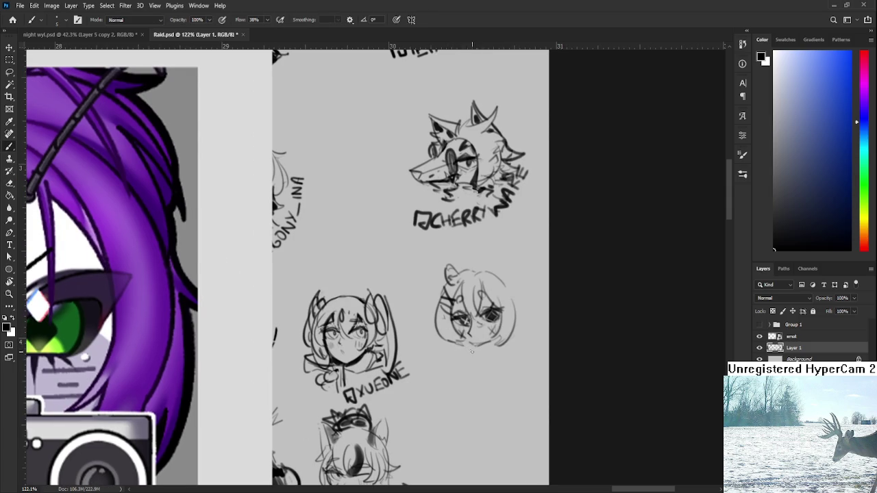
mouse_move(481, 358)
left_mouse_down()
mouse_move(502, 346)
mouse_move(481, 357)
left_mouse_up()
scroll(505, 342, "up", 2)
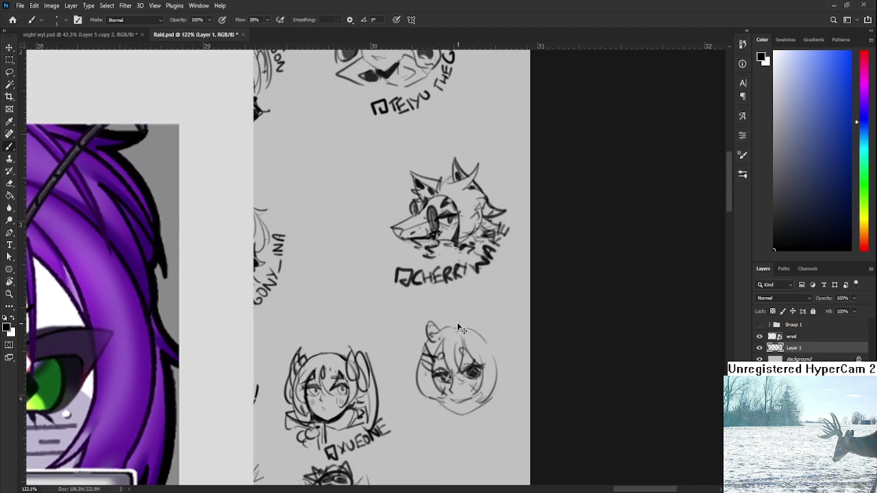
mouse_move(488, 331)
left_mouse_down()
mouse_move(514, 326)
mouse_move(525, 388)
left_mouse_up()
mouse_move(519, 329)
left_mouse_down()
mouse_move(527, 388)
mouse_move(543, 359)
mouse_move(514, 356)
mouse_move(505, 300)
mouse_move(507, 336)
left_mouse_up()
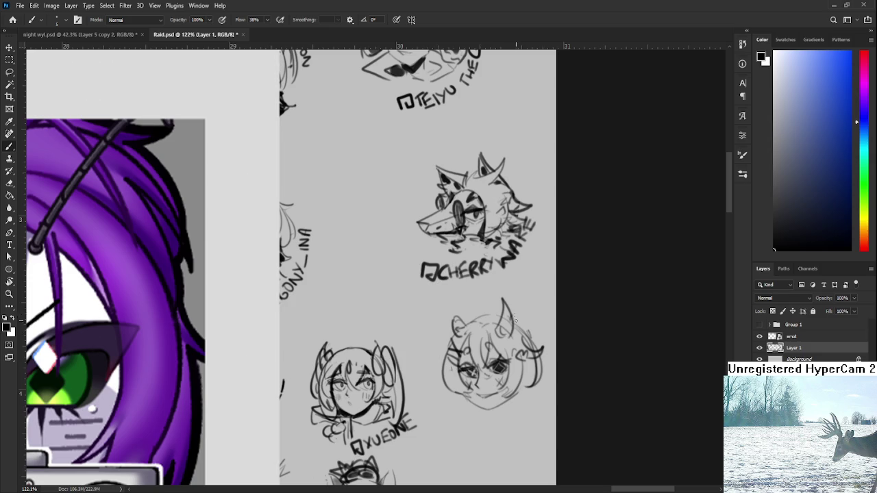
Add a stroke along the head top and hair strands down the lower left
mouse_move(469, 322)
left_mouse_down()
mouse_move(480, 302)
mouse_move(458, 354)
mouse_move(441, 356)
left_mouse_up()
mouse_move(479, 306)
left_mouse_down()
mouse_move(512, 297)
mouse_move(551, 333)
left_mouse_up()
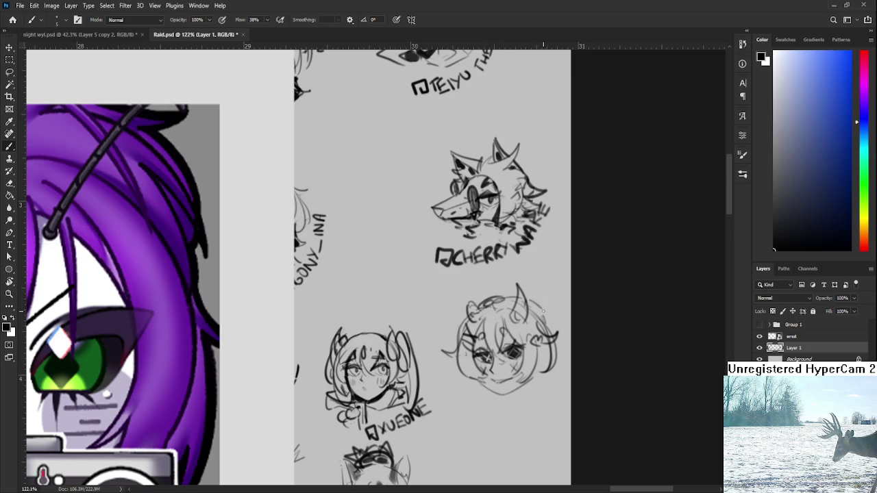
scroll(548, 348, "down", 1)
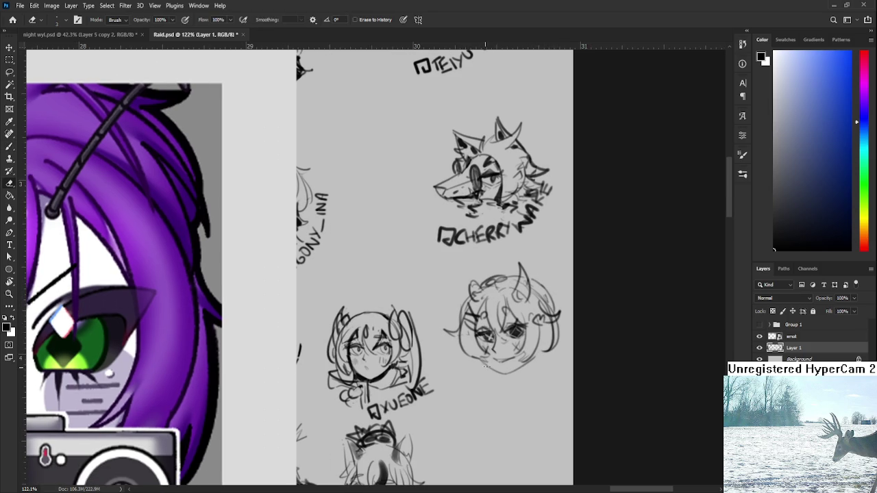
scroll(491, 369, "down", 1)
mouse_move(479, 331)
left_mouse_down()
mouse_move(466, 394)
mouse_move(471, 388)
left_mouse_up()
key("ctrl+z")
left_click_drag(484, 349, 472, 400)
Add lower-left hair strokes and lines around the horned character's chin
left_click_drag(487, 354, 485, 384)
mouse_move(463, 342)
left_mouse_down()
mouse_move(455, 367)
mouse_move(481, 372)
left_mouse_up()
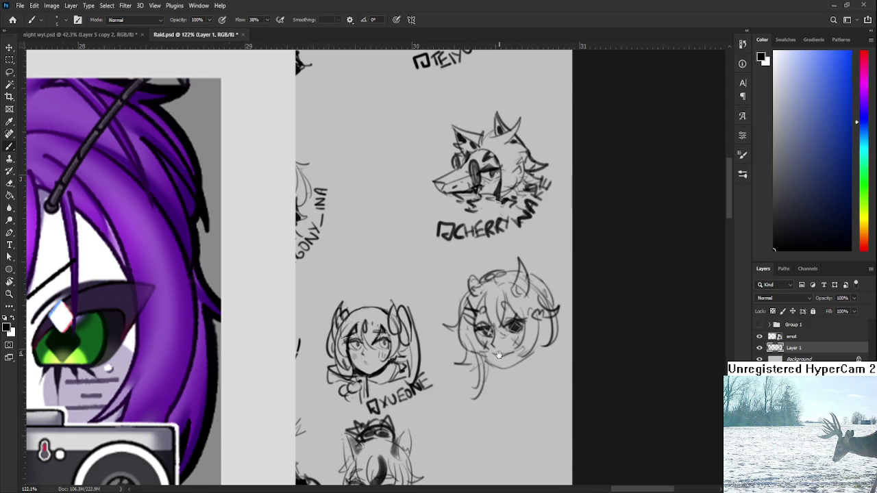
scroll(479, 357, "right", 1)
left_click_drag(536, 319, 515, 348)
scroll(507, 353, "left", 1)
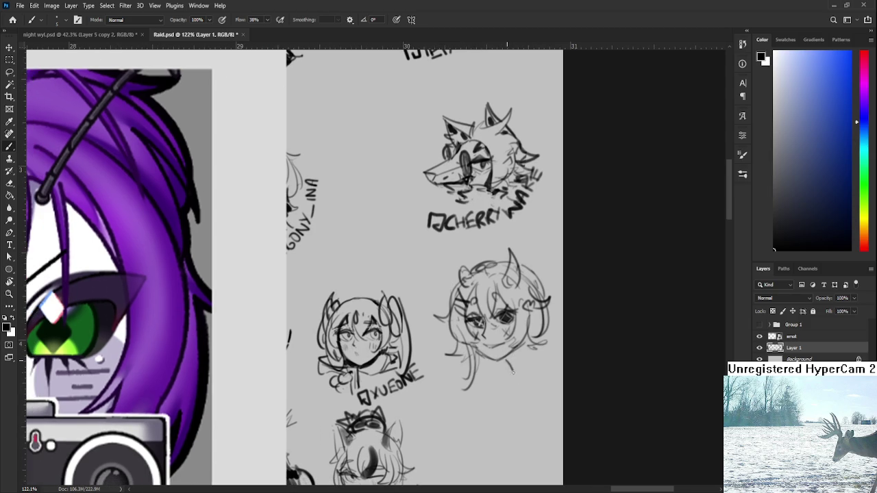
mouse_move(510, 366)
left_mouse_down()
mouse_move(524, 342)
mouse_move(529, 370)
mouse_move(529, 358)
mouse_move(505, 385)
left_mouse_up()
Draw and fill a dark collar band with a pointed tip on the neck
key("e")
key("b")
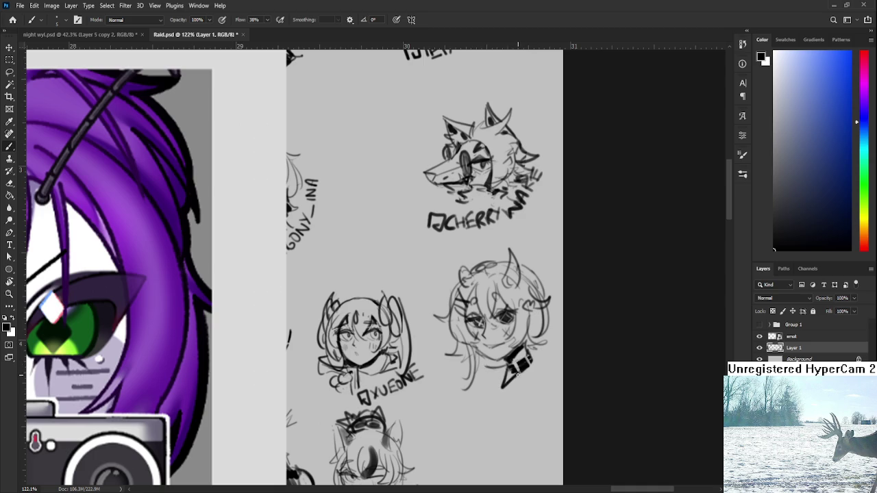
left_click_drag(545, 371, 544, 363)
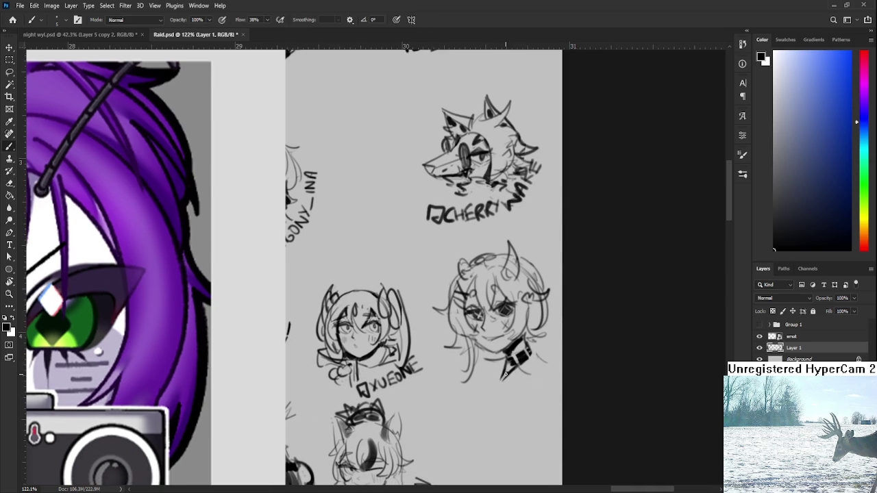
left_click_drag(505, 376, 494, 386)
mouse_move(517, 338)
left_mouse_down()
mouse_move(529, 364)
mouse_move(558, 386)
left_mouse_up()
mouse_move(496, 372)
left_mouse_down()
mouse_move(500, 387)
mouse_move(518, 386)
left_mouse_up()
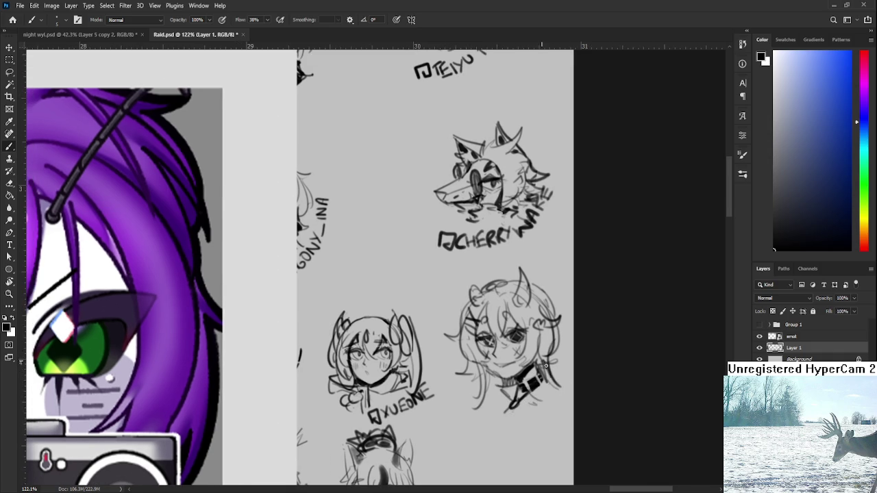
key("e")
key("b")
left_click_drag(499, 363, 494, 371)
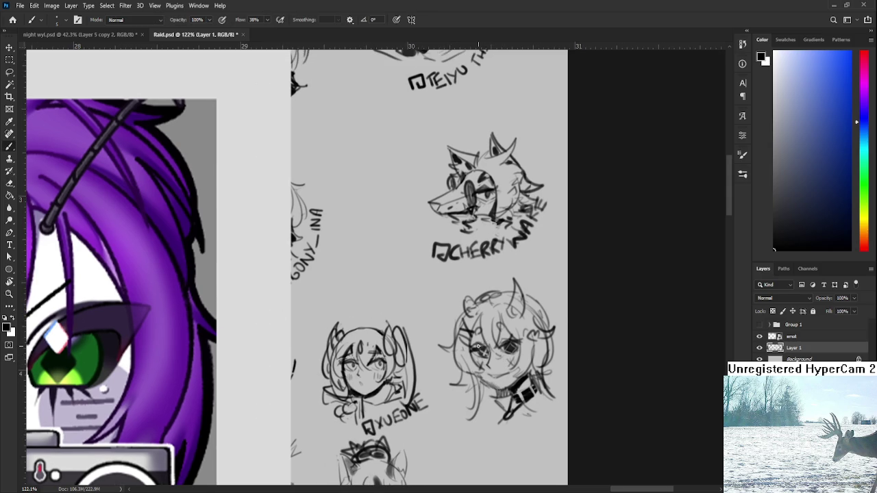
key("e")
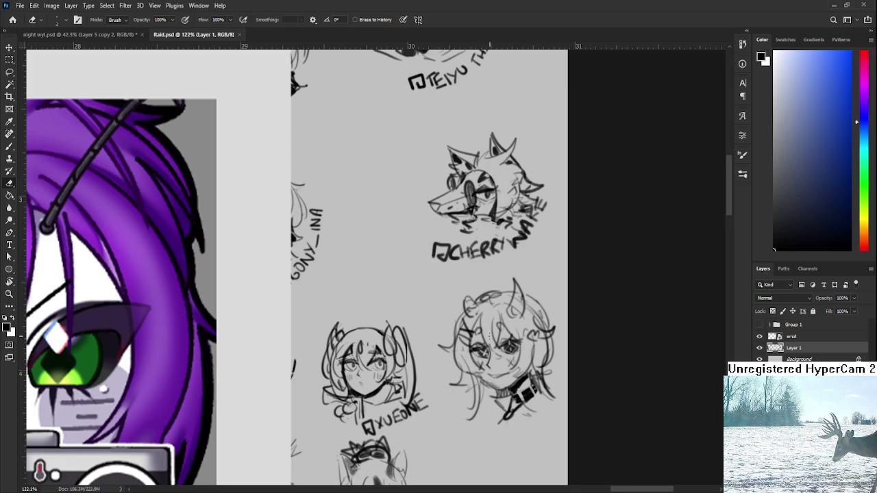
Enlarge the brush and sketch more strands into the horned character's hair
scroll(514, 329, "down", 2)
key("b")
key("e")
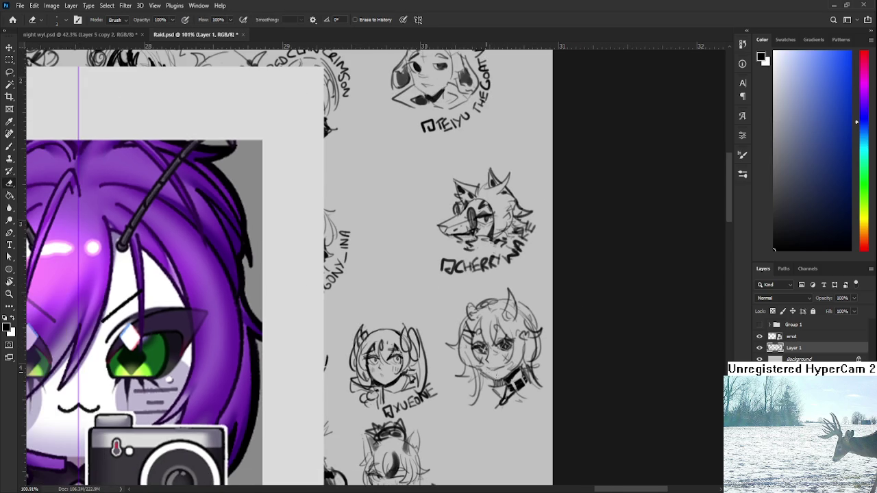
key("b")
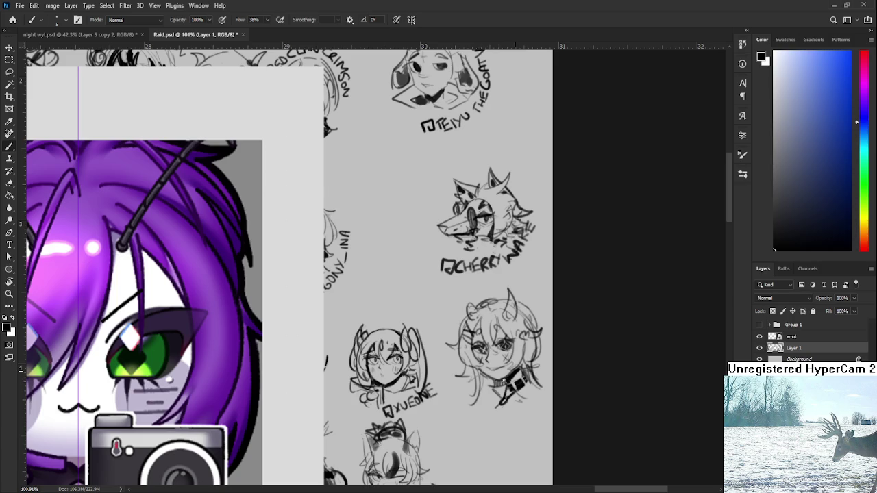
scroll(508, 370, "up", 1)
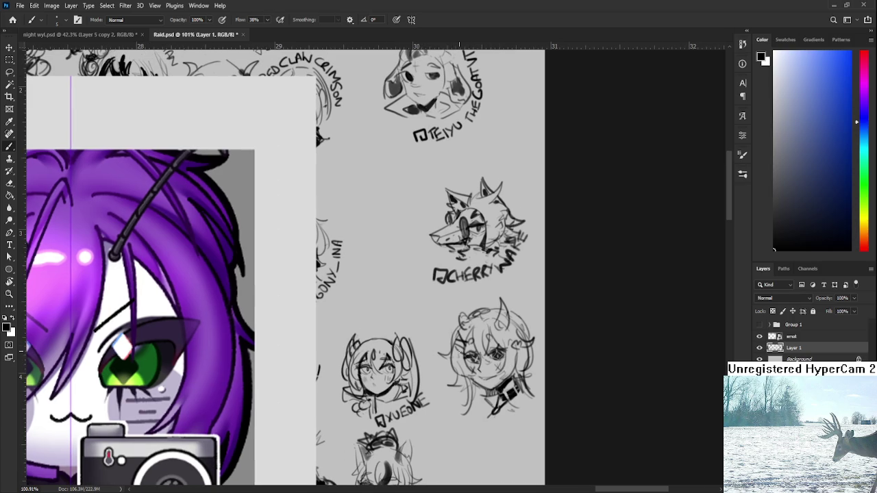
key("bracketright")
key("bracketright")
key("bracketright")
left_click_drag(510, 344, 509, 381)
left_click_drag(476, 335, 488, 362)
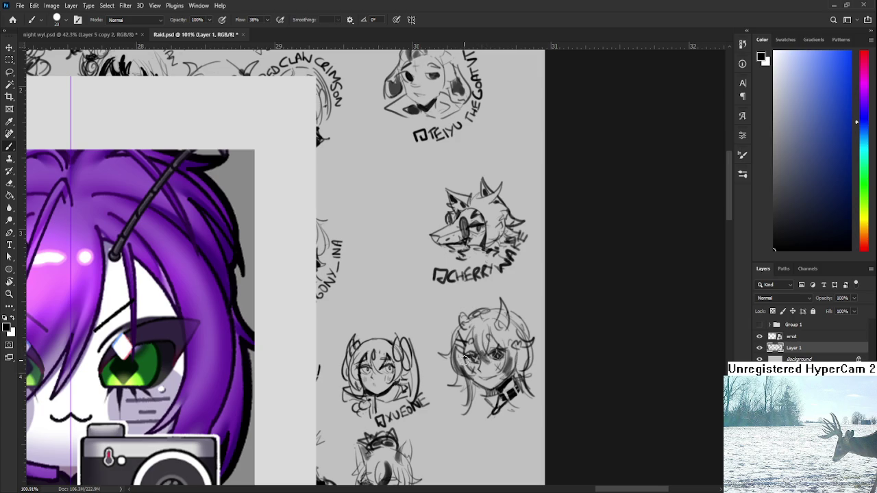
Lasso and transform the horned head sketch, then save Raid.psd
key("l")
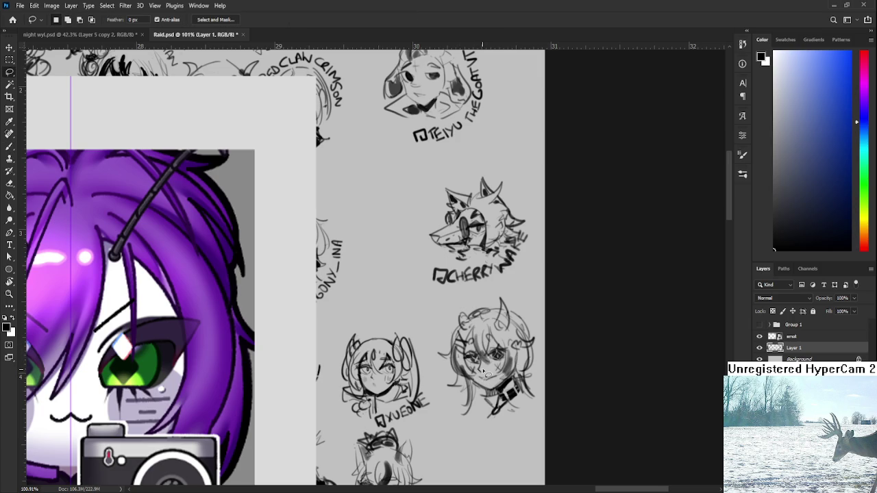
mouse_move(481, 368)
left_mouse_down()
mouse_move(494, 278)
mouse_move(481, 370)
left_mouse_up()
key("ctrl+t")
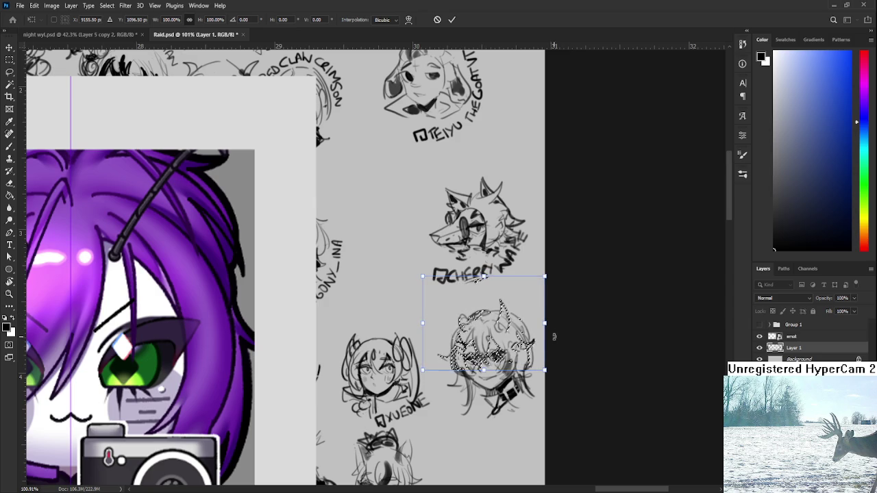
key("Return")
key("ctrl+s")
scroll(579, 336, "down", 2)
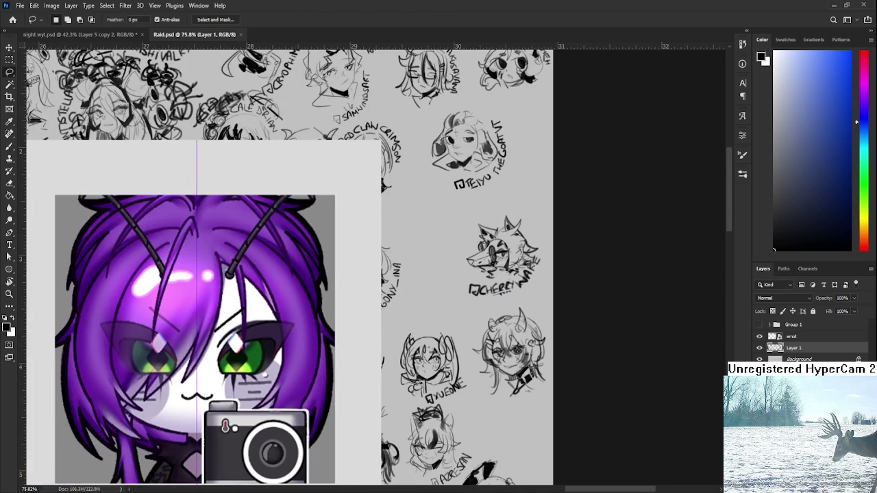
scroll(569, 374, "up", 2)
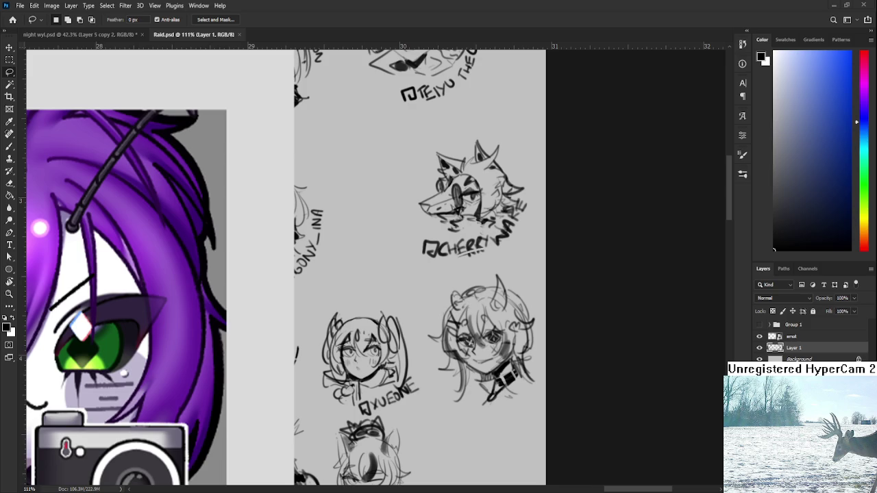
Shrink the brush and letter the opening H of HAERONG above the horned girl sketch
key("b")
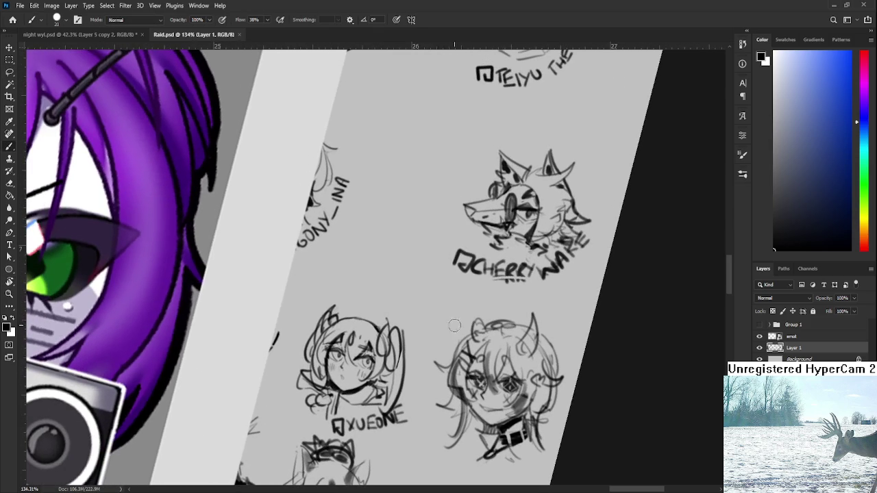
key("bracketleft")
key("bracketleft")
key("bracketleft")
mouse_move(455, 333)
left_mouse_down()
mouse_move(446, 321)
mouse_move(471, 323)
mouse_move(459, 313)
left_mouse_up()
scroll(471, 324, "down", 1)
mouse_move(468, 296)
left_mouse_down()
mouse_move(467, 310)
mouse_move(492, 296)
left_mouse_up()
Letter the remaining AERONG characters of the name tag, rotating the view between strokes
key("r")
mouse_move(484, 305)
left_mouse_down()
mouse_move(496, 302)
mouse_move(502, 266)
left_mouse_up()
key("b")
left_click_drag(502, 265, 511, 279)
mouse_move(517, 266)
left_mouse_down()
mouse_move(555, 274)
mouse_move(538, 281)
mouse_move(528, 269)
mouse_move(531, 288)
mouse_move(533, 266)
mouse_move(539, 271)
mouse_move(540, 289)
left_mouse_up()
key("r")
key("b")
key("r")
key("b")
key("r")
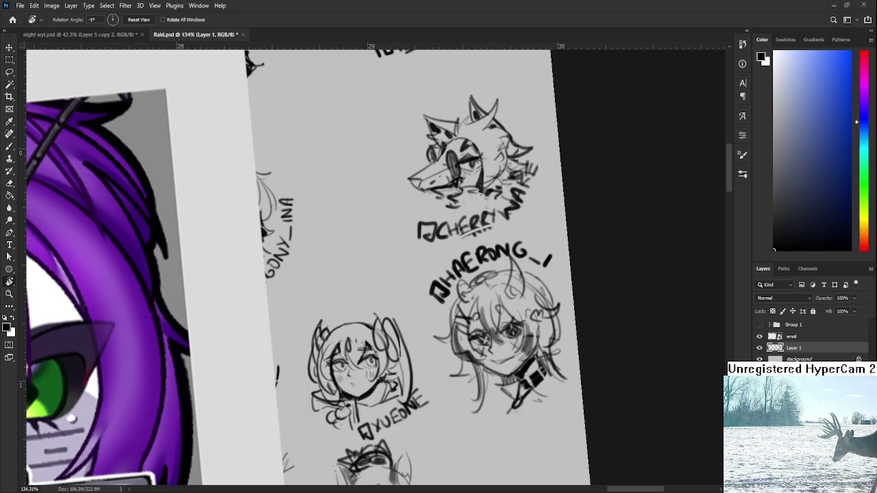
Straighten the view, delete the emot layer, then save and close Raid.psd
mouse_move(521, 399)
left_mouse_down()
mouse_move(589, 347)
mouse_move(535, 348)
left_mouse_up()
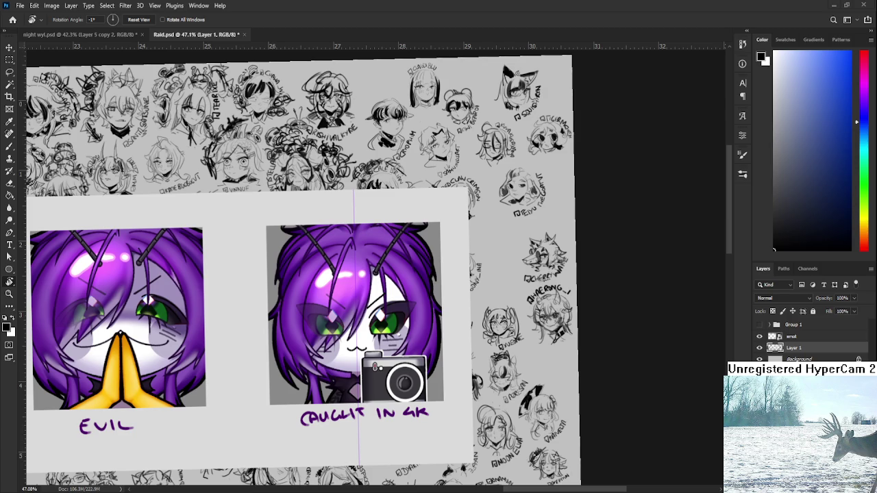
left_click_drag(359, 366, 499, 376)
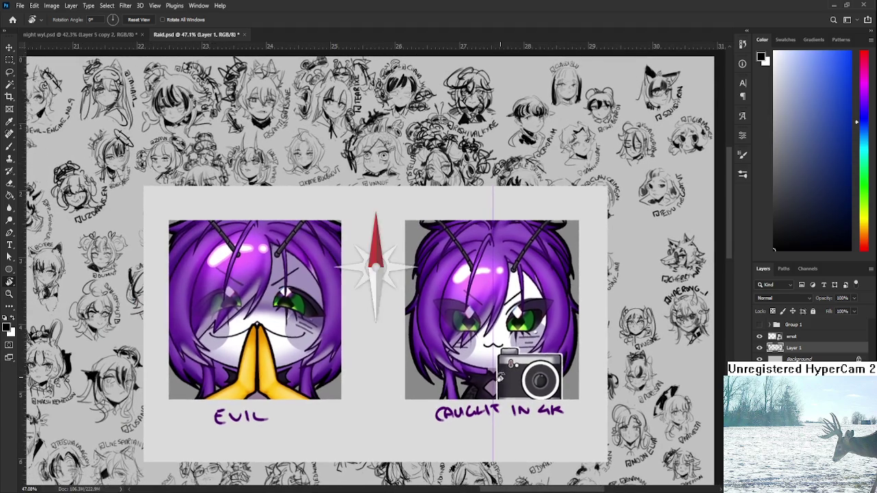
left_click(810, 340)
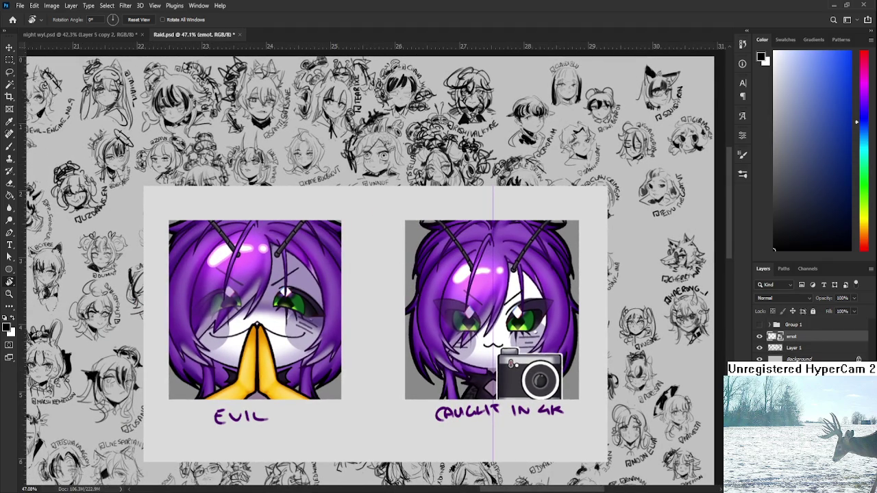
key("Delete")
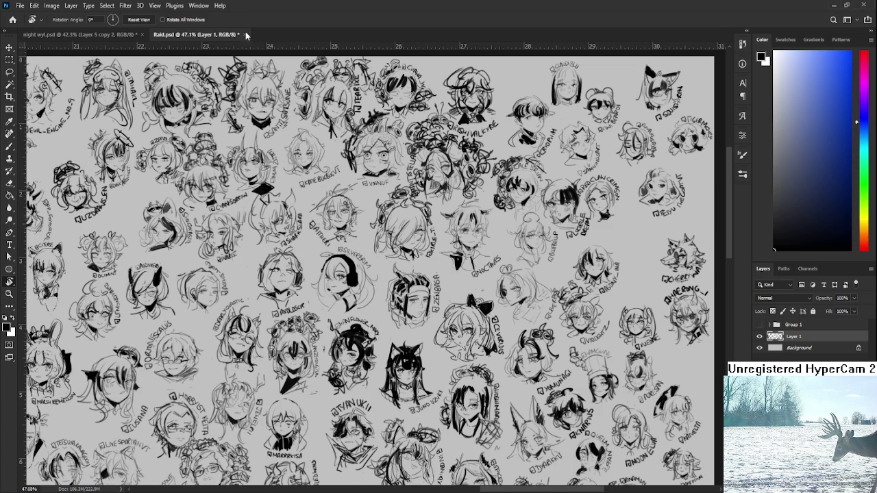
key("ctrl+w")
key("Return")
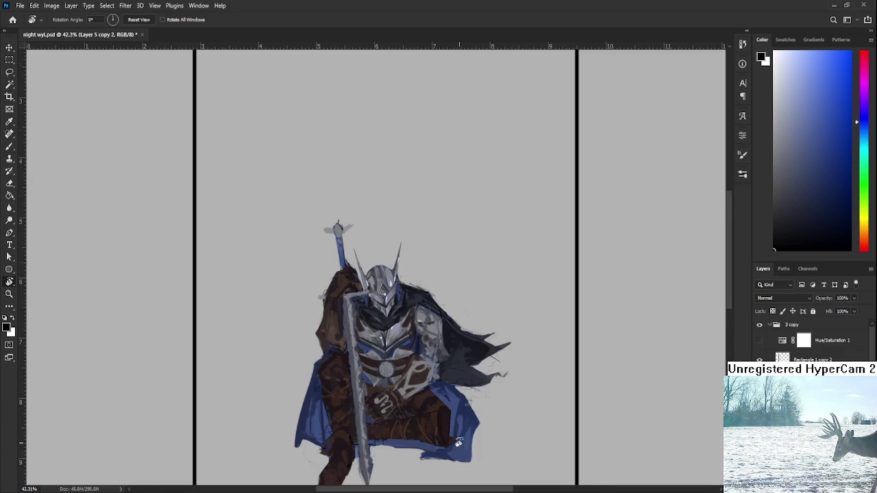
Bring up the arknight p.psd reference, zoom into the knight, and brush sampled grey-blue onto his shoulder
scroll(392, 183, "up", 2)
key("ctrl+Tab")
scroll(489, 376, "up", 1)
scroll(487, 363, "up", 1)
scroll(479, 349, "up", 1)
scroll(474, 337, "up", 1)
scroll(474, 337, "up", 1)
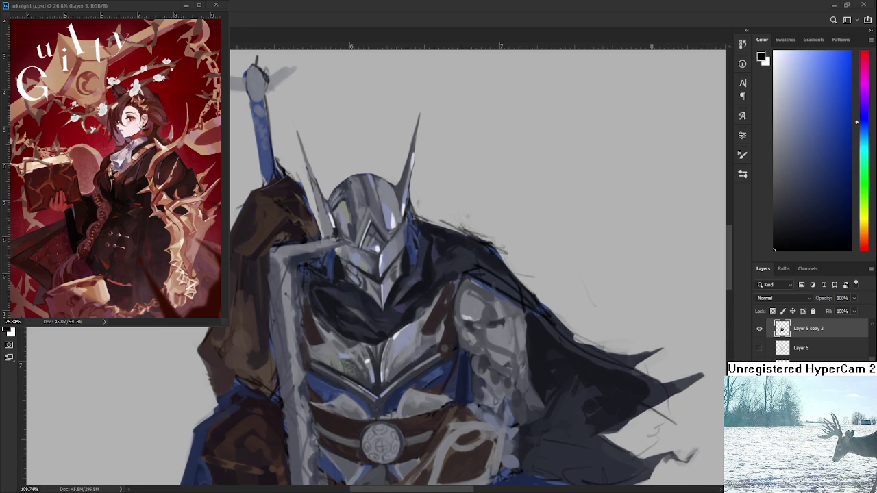
scroll(521, 339, "up", 1)
left_click(491, 323, "alt")
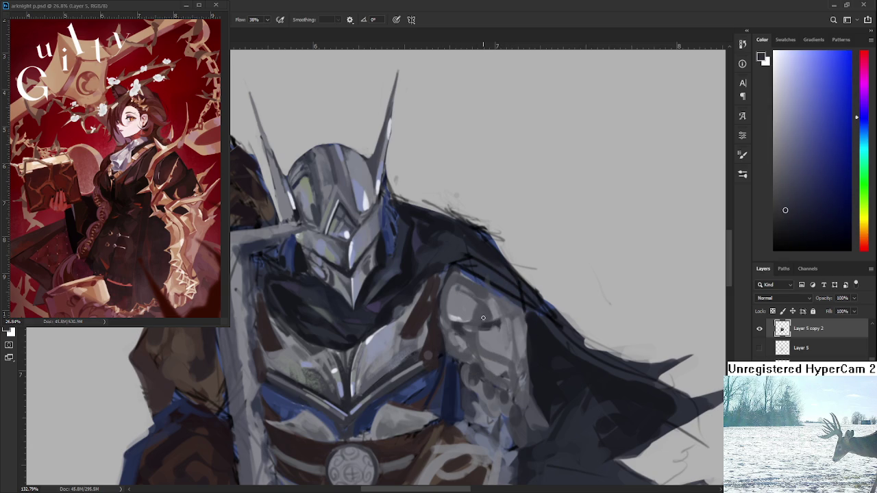
left_click_drag(500, 322, 504, 338)
Hand-write large black 'BRB' letters on the grey background above the knight's helmet
scroll(661, 306, "down", 3)
scroll(662, 306, "up", 3)
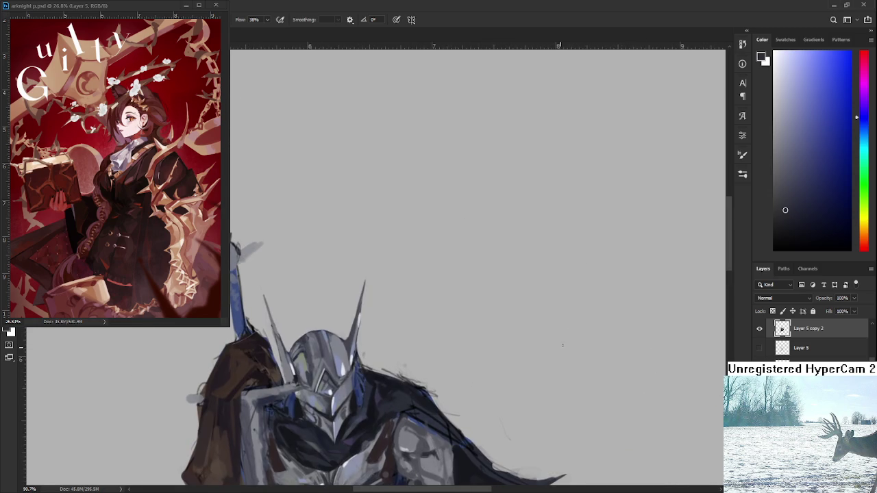
mouse_move(449, 259)
left_mouse_down()
mouse_move(453, 311)
mouse_move(471, 314)
left_mouse_up()
mouse_move(487, 270)
left_mouse_down()
mouse_move(490, 297)
mouse_move(518, 296)
left_mouse_up()
left_click_drag(515, 251, 541, 294)
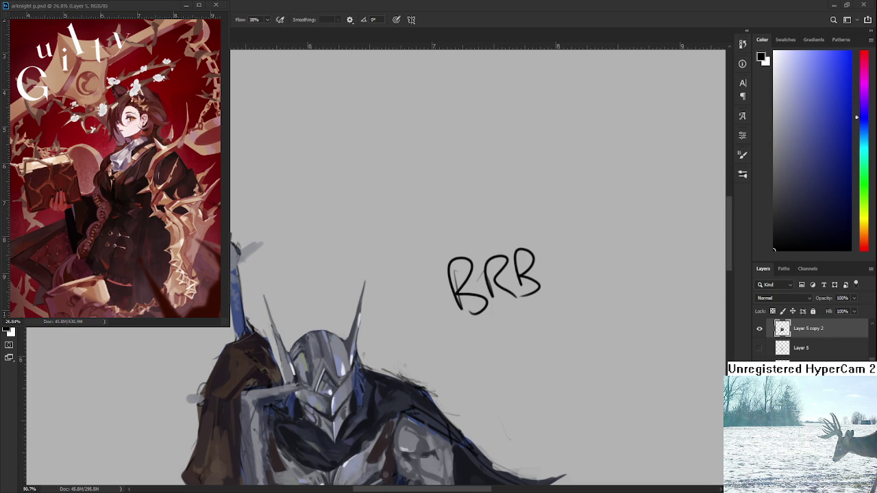
Lasso the BRB lettering above the helmet, delete it, deselect, and pan down to the torso
key("l")
left_click_drag(550, 305, 544, 301)
key("Delete")
key("ctrl+d")
mouse_move(490, 405)
left_mouse_down()
mouse_move(558, 266)
mouse_move(562, 228)
left_mouse_up()
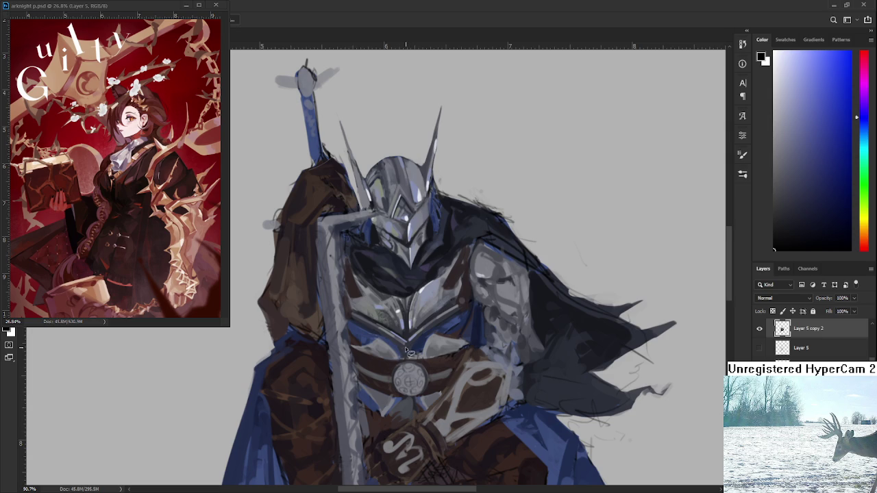
Zoom in on the shoulder and shade the pauldron with sampled dark and light bluish greys
scroll(381, 358, "up", 5)
scroll(381, 359, "up", 1)
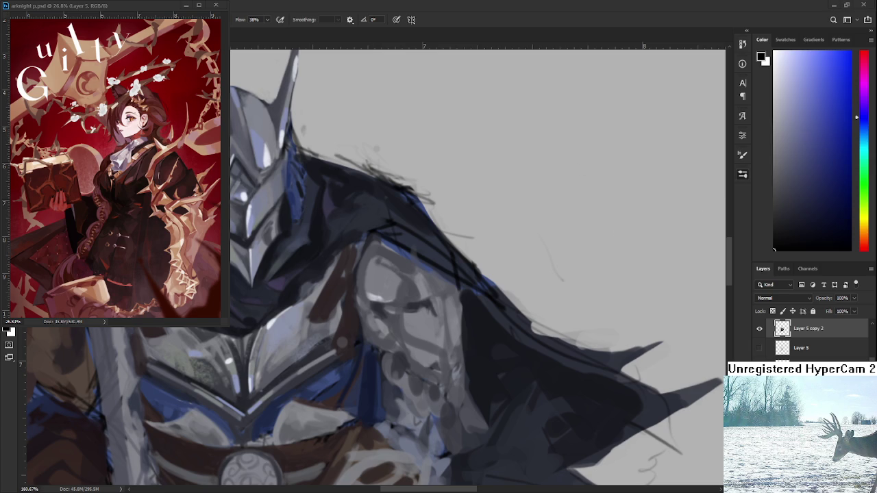
left_click_drag(440, 266, 396, 267)
key("ctrl+d")
left_click(430, 304, "alt")
left_click(432, 306, "alt")
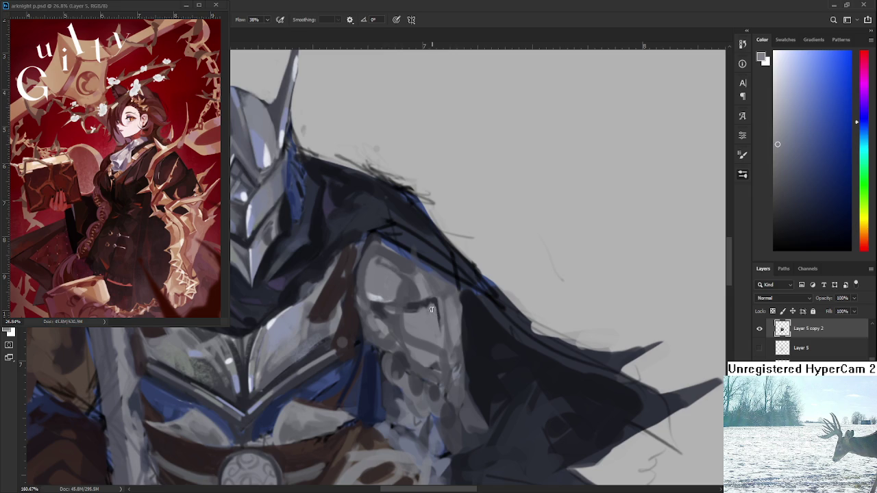
left_click(430, 305, "alt")
left_click(434, 303, "alt")
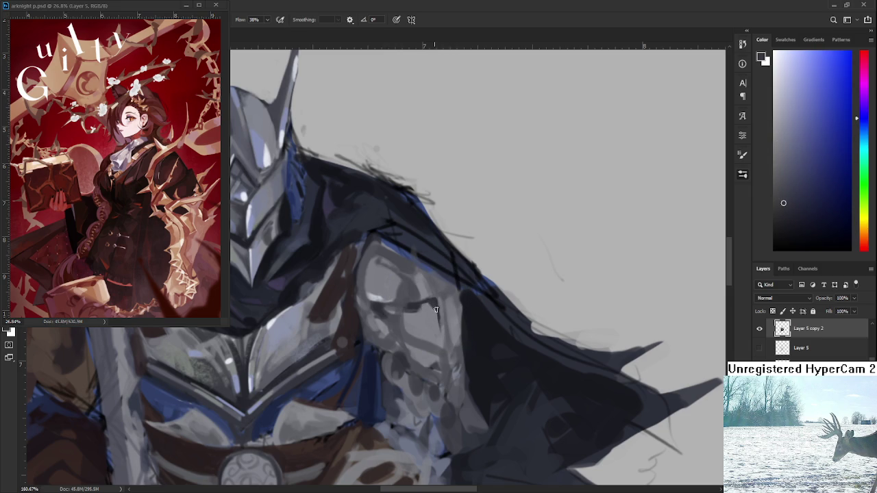
left_click(436, 325, "alt")
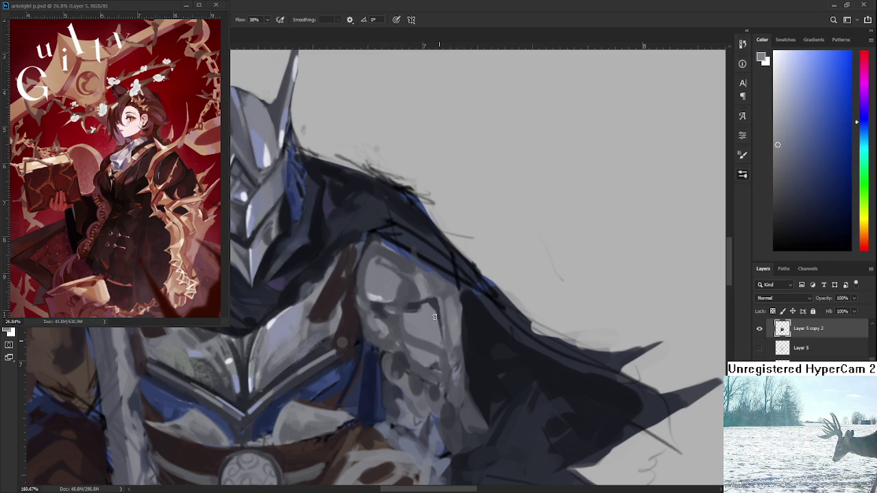
Deepen the pauldron's shadows with darker blue-greys sampled from the armour
left_click_drag(433, 329, 450, 341)
left_click(411, 333, "alt")
left_click(398, 315, "alt")
left_click(405, 322, "alt")
left_click(399, 313, "alt")
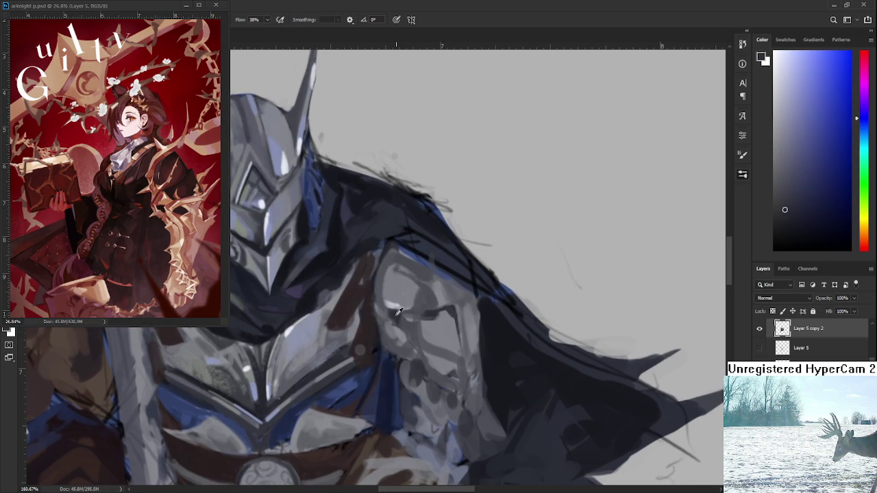
left_click(392, 301, "alt")
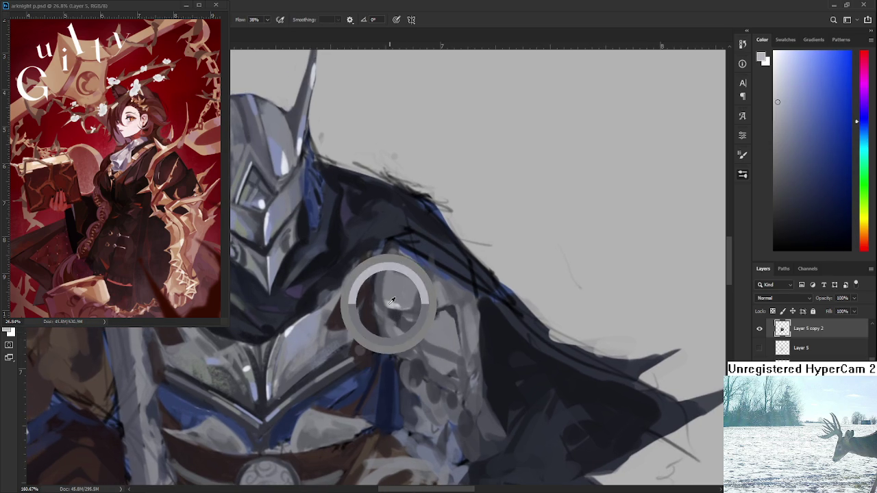
left_click(392, 332, "alt")
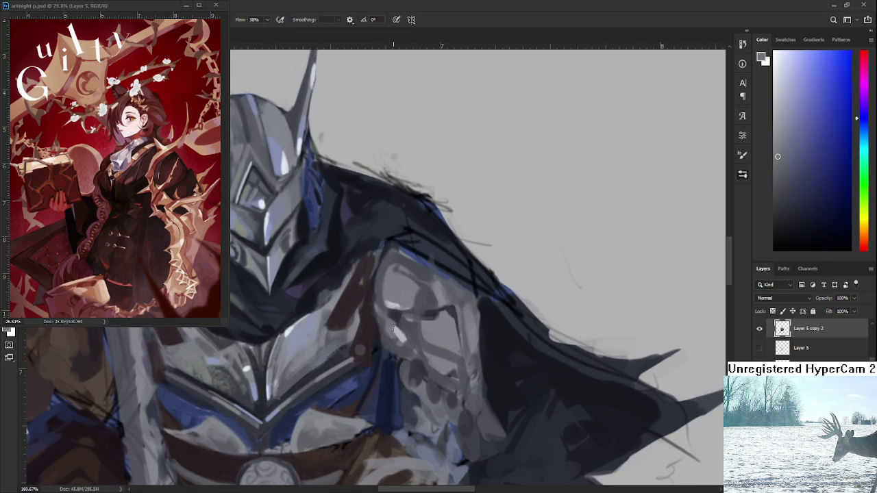
Shade the shoulder plate with darker greys and add lighter grey highlights
left_click_drag(397, 330, 433, 337)
left_click(439, 336, "alt")
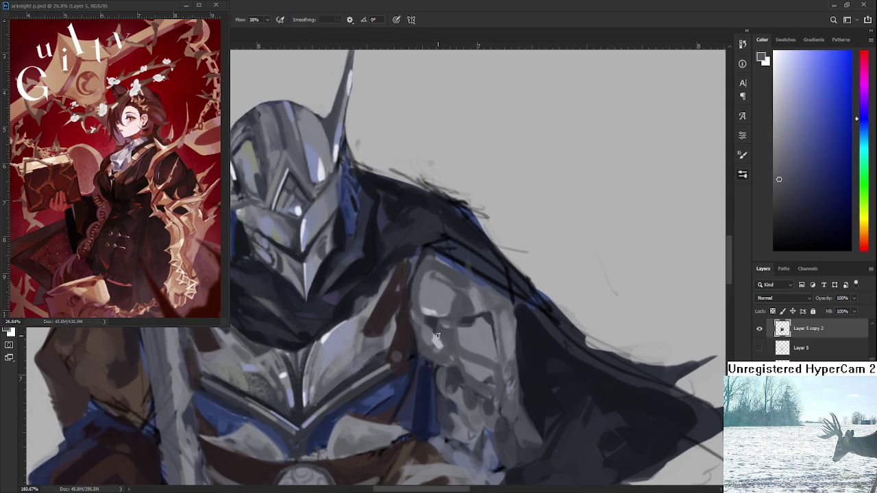
left_click(444, 335, "alt")
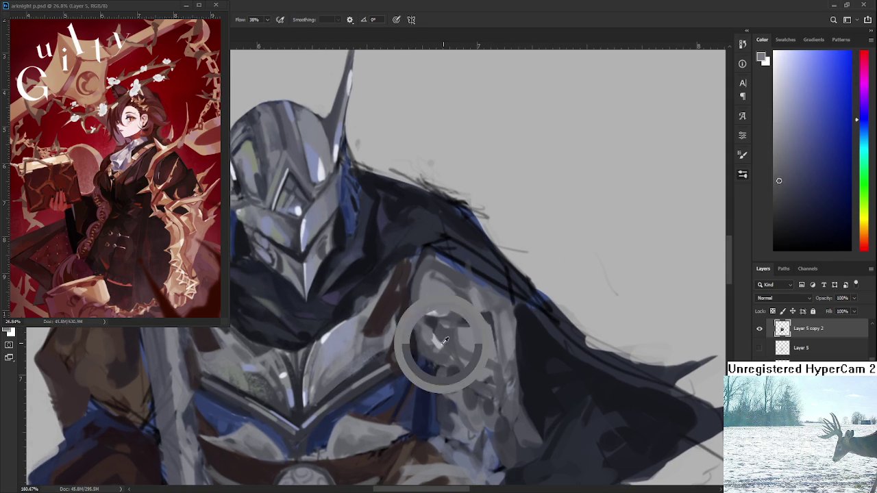
left_click(446, 339, "alt")
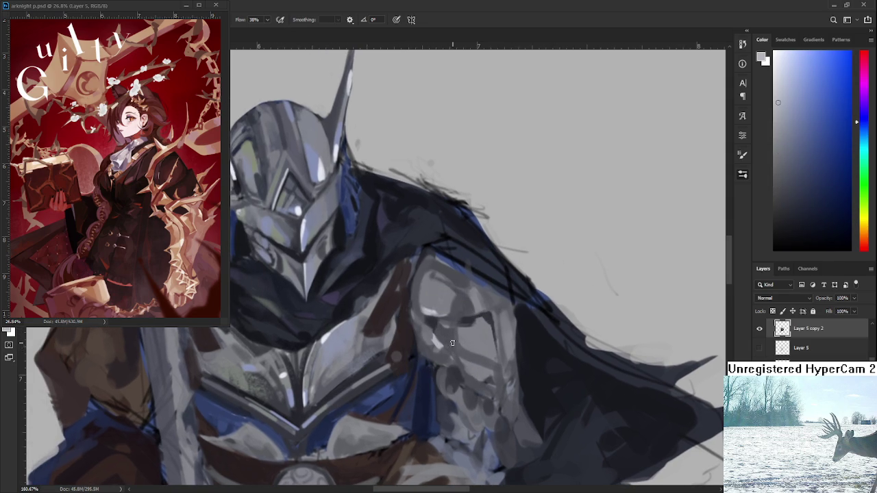
scroll(451, 346, "up", 1)
left_click(439, 350, "alt")
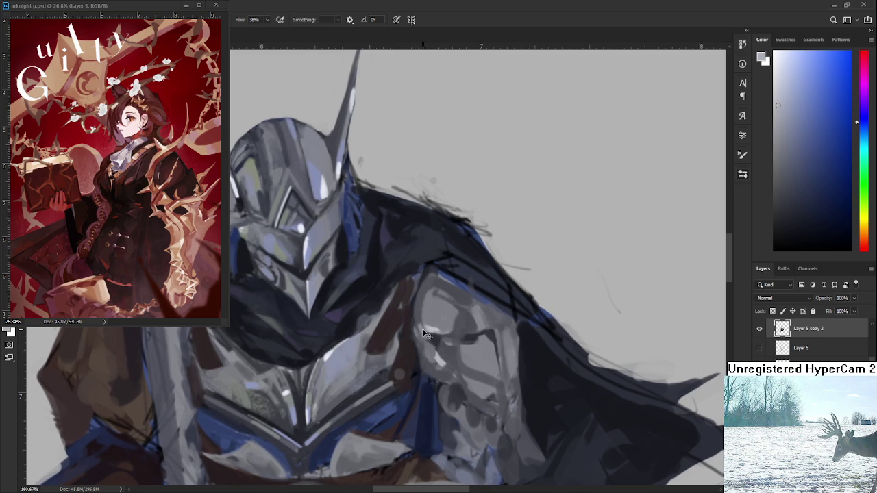
left_click(418, 323, "alt")
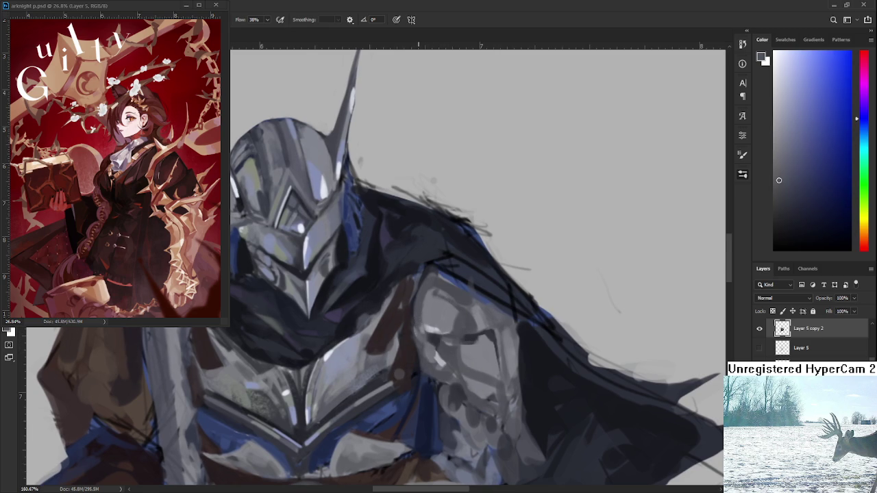
scroll(465, 151, "down", 1)
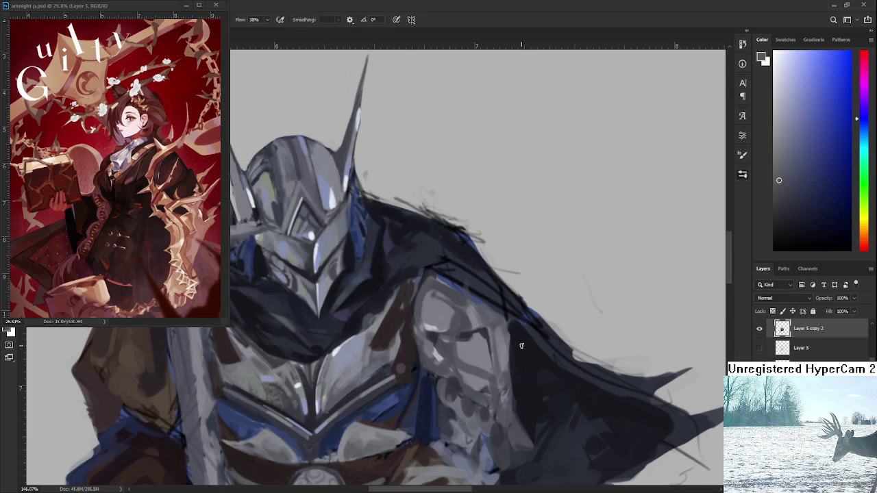
Sample a dark tone from the cape to shadow the shoulder plate's rim
mouse_move(450, 335)
left_mouse_down()
mouse_move(502, 319)
mouse_move(484, 333)
left_mouse_up()
Block in the shoulder plates with alternating light and dark tones sampled from the shoulder
scroll(484, 333, "down", 1)
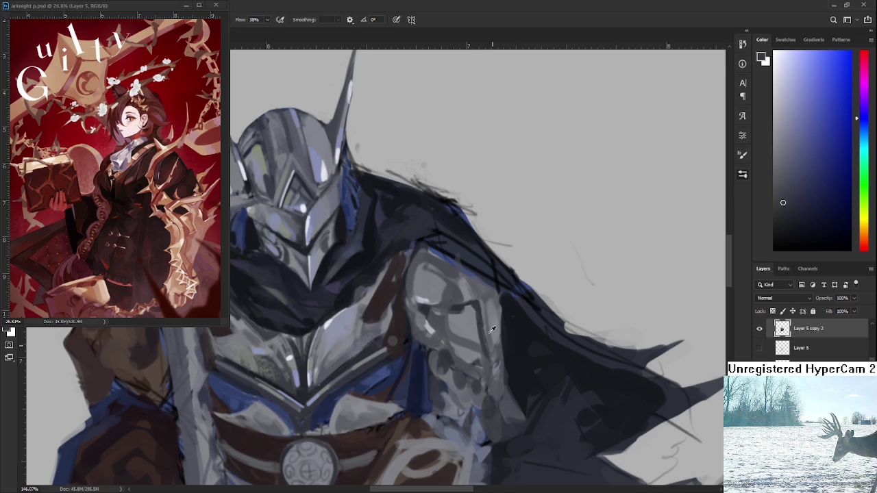
left_click(484, 301, "alt")
left_click_drag(484, 301, 491, 321)
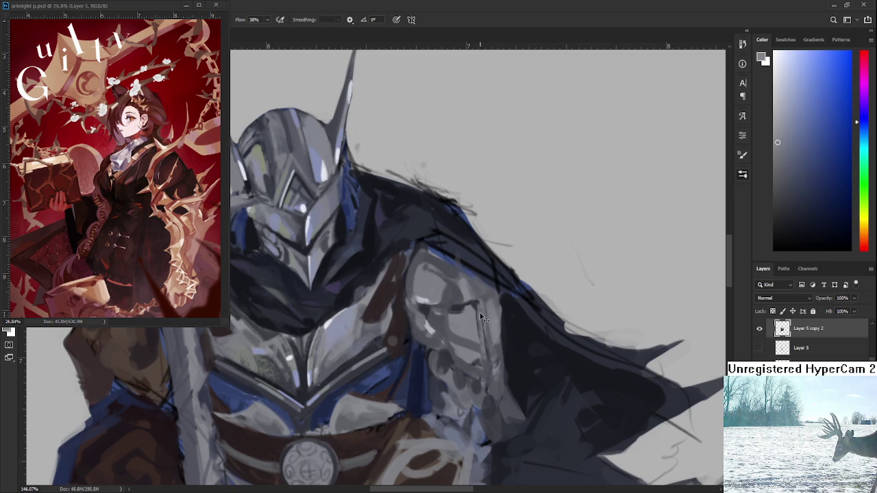
left_click(478, 302, "alt")
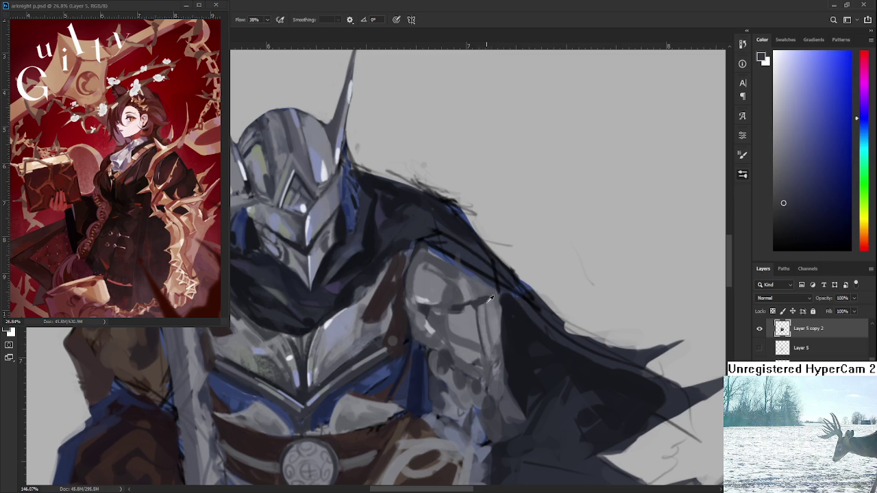
left_click_drag(479, 301, 479, 308)
left_click(483, 301, "alt")
left_click(493, 293, "alt")
left_click(491, 290, "alt")
left_click(487, 294, "alt")
left_click(485, 295, "alt")
Zoom back in and paint light strokes across the shoulder plate
scroll(482, 293, "down", 2)
scroll(483, 291, "down", 1)
scroll(484, 290, "up", 1)
scroll(485, 287, "up", 2)
scroll(484, 288, "up", 1)
scroll(439, 305, "up", 1)
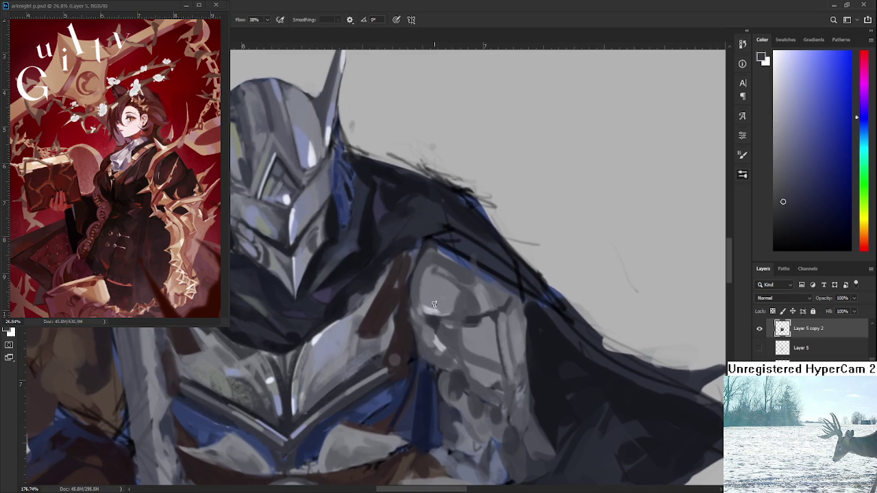
left_click(433, 308, "alt")
mouse_move(414, 282)
left_mouse_down()
mouse_move(415, 309)
mouse_move(430, 255)
mouse_move(443, 262)
mouse_move(423, 268)
mouse_move(430, 253)
left_mouse_up()
Add dark accents and highlights along the upper shoulder plates
left_click(418, 287, "alt")
left_click(420, 287, "alt")
left_click(414, 297, "alt")
left_click(441, 258, "alt")
left_click(422, 259, "alt")
left_click(417, 281, "alt")
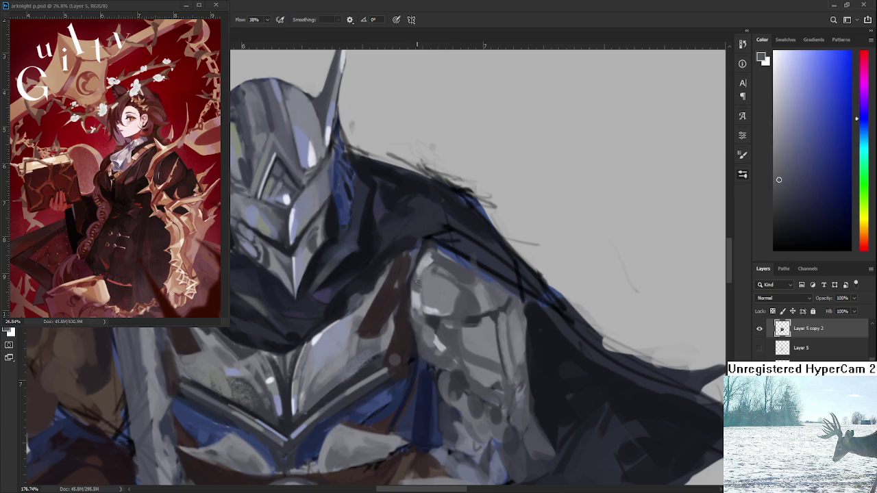
left_click(428, 259, "alt")
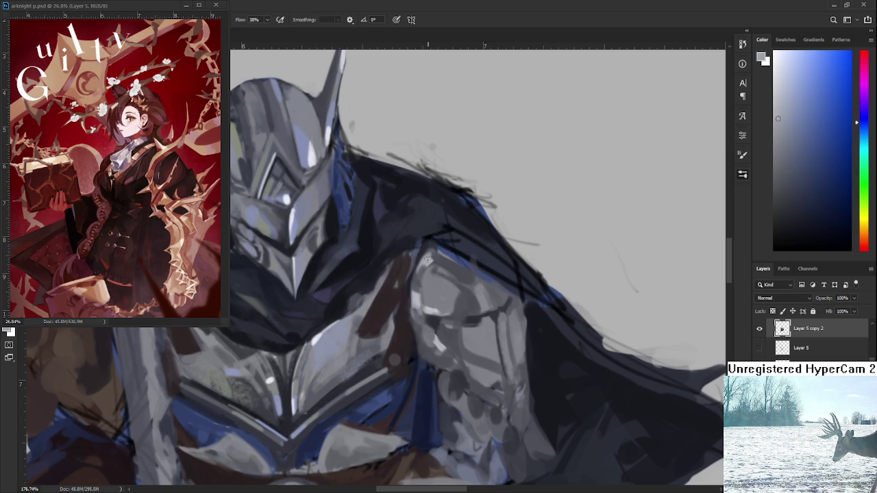
left_click(421, 288, "alt")
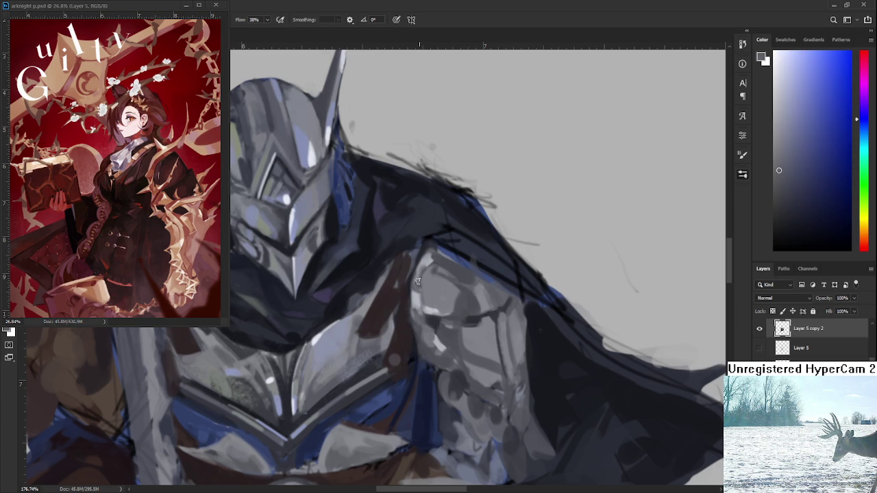
Sample a darker armour colour, then zoom out to check the whole figure
scroll(447, 253, "down", 5)
scroll(438, 274, "up", 4)
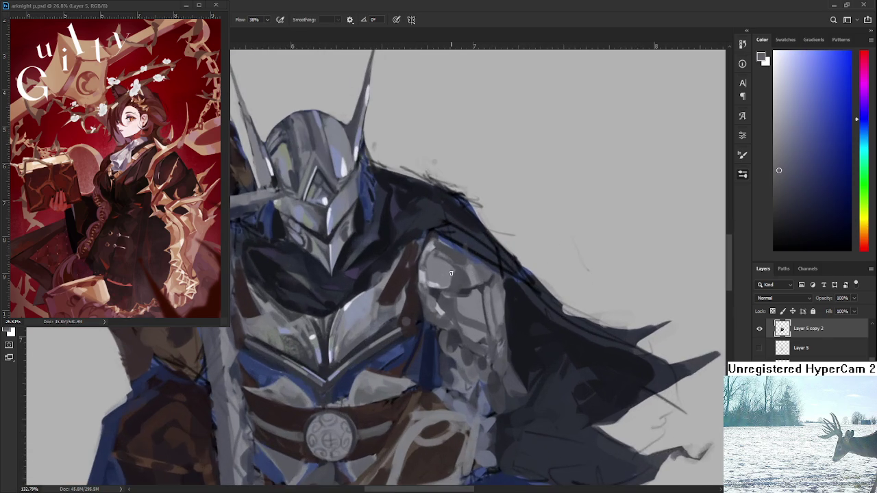
left_click_drag(434, 297, 459, 324)
left_click(361, 234, "alt")
left_click_drag(467, 285, 459, 276)
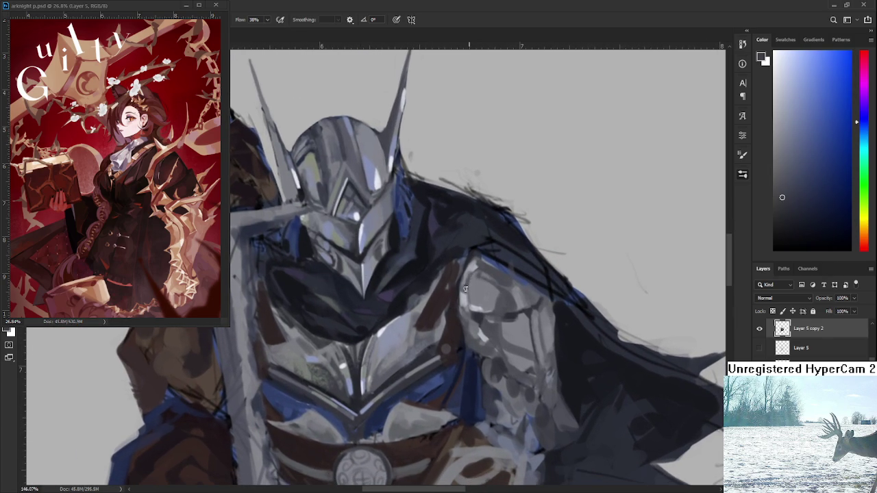
scroll(476, 269, "down", 2)
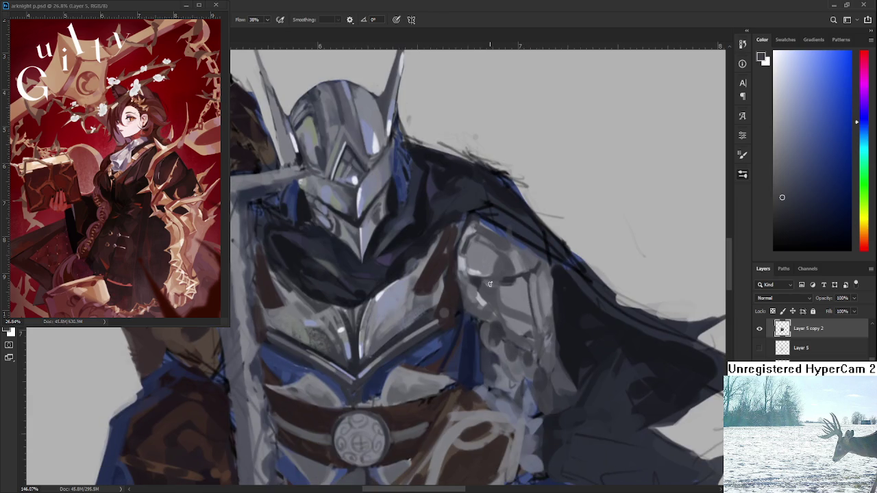
scroll(487, 291, "down", 2)
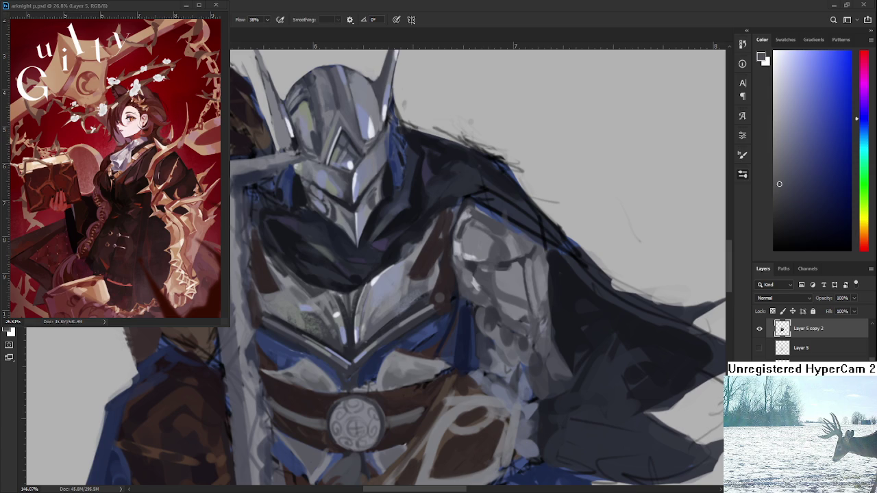
scroll(437, 318, "down", 3)
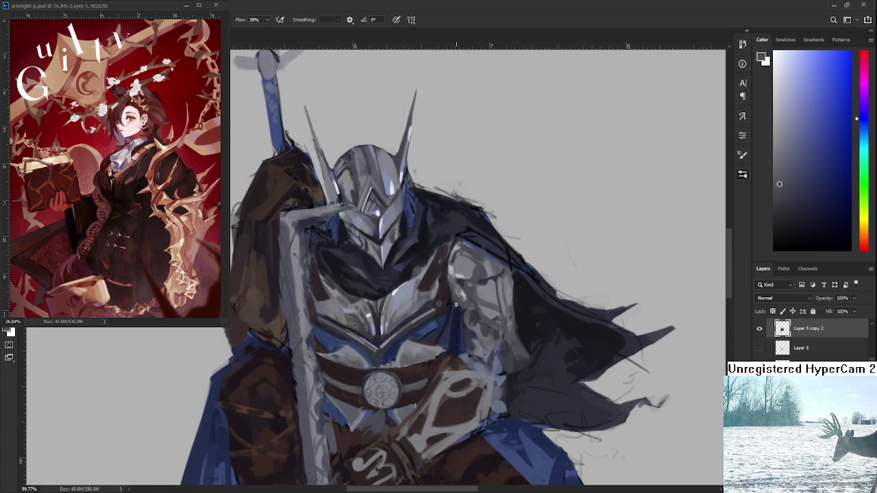
Rework the lower pauldron with lighter and darker greys sampled from the armour
left_click(472, 284, "alt")
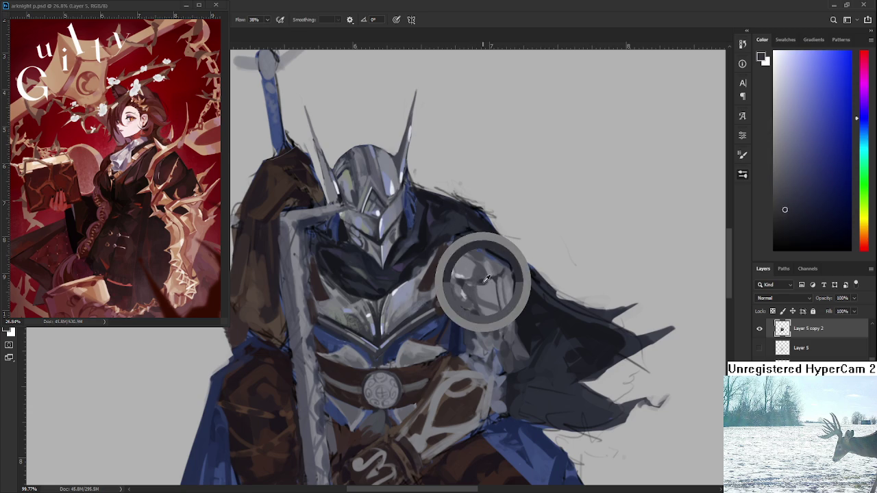
left_click(496, 321, "alt")
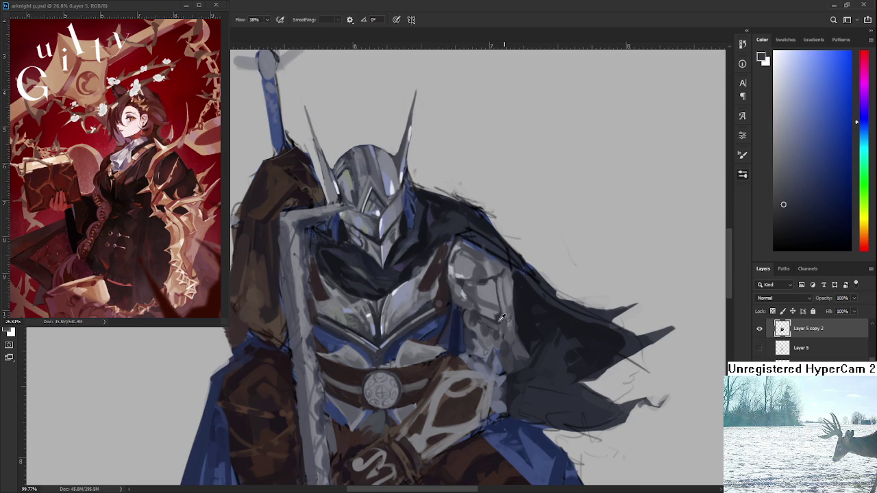
left_click(497, 320, "alt")
left_click(493, 314, "alt")
left_click(498, 318, "alt")
left_click(496, 317, "alt")
left_click(493, 314, "alt")
left_click(497, 318, "alt")
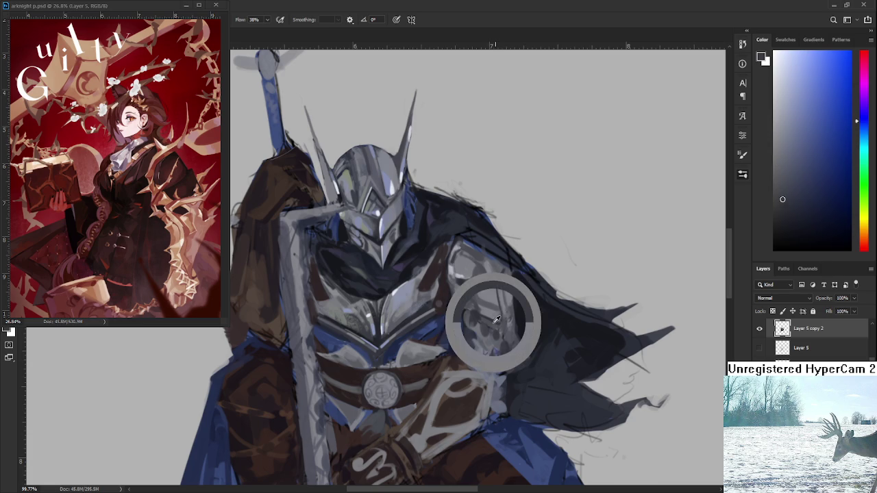
left_click(496, 278, "alt")
left_click(499, 293, "alt")
Paint light grey highlights and dark shadow tones over the shoulder armour
scroll(499, 296, "down", 3)
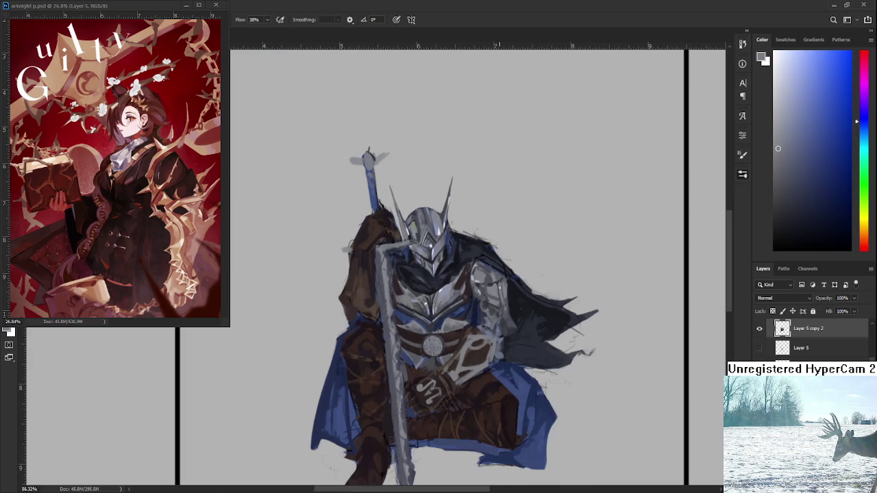
scroll(498, 289, "up", 4)
left_click(452, 291, "alt")
left_click_drag(452, 292, 447, 292)
left_click(441, 290, "alt")
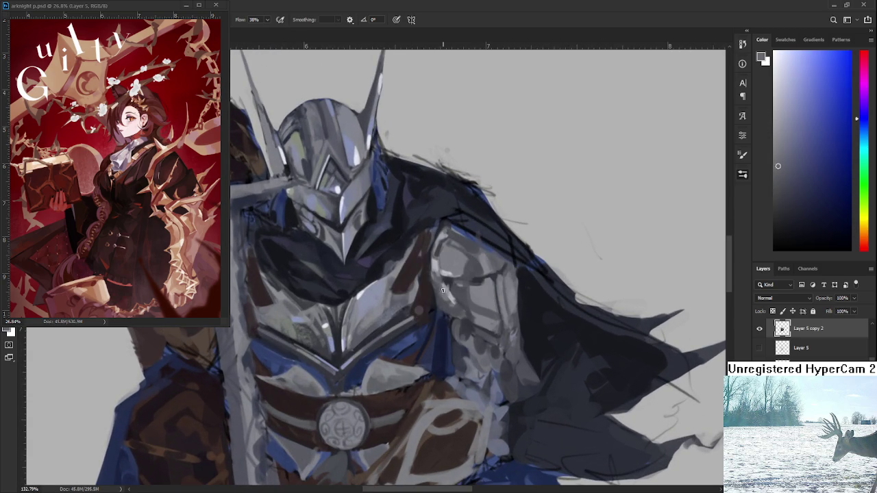
left_click(445, 285, "alt")
left_click(451, 288, "alt")
left_click(446, 285, "alt")
left_click(452, 275, "alt")
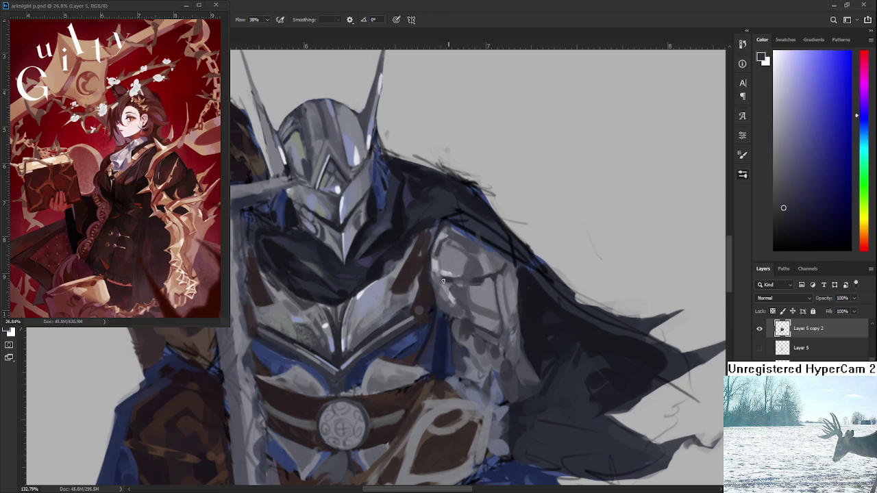
left_click(447, 282, "alt")
left_click(452, 291, "alt")
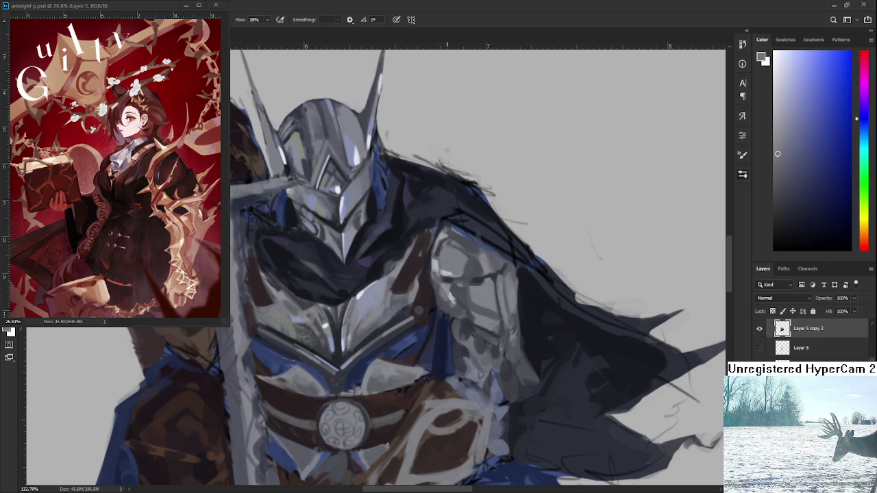
Zoom out and back in to check, recentre on the torso, and pick a new grey
scroll(451, 301, "down", 3)
scroll(455, 301, "down", 2)
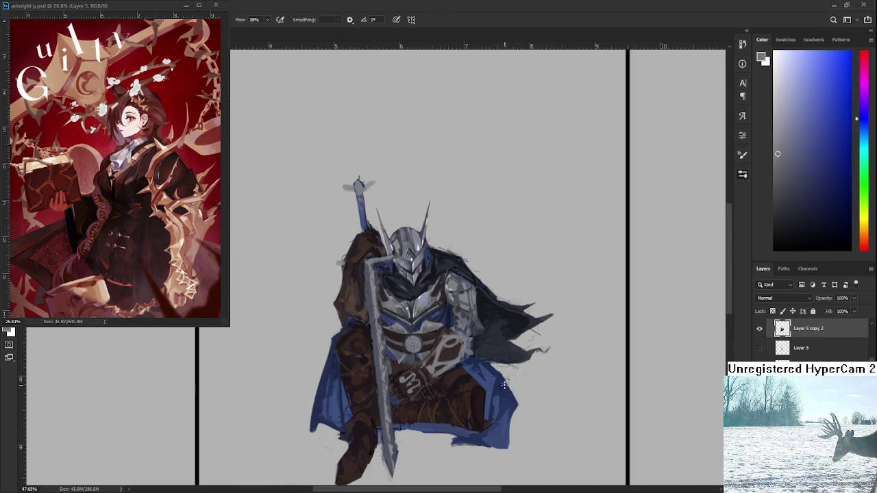
scroll(459, 299, "up", 2)
scroll(460, 298, "up", 1)
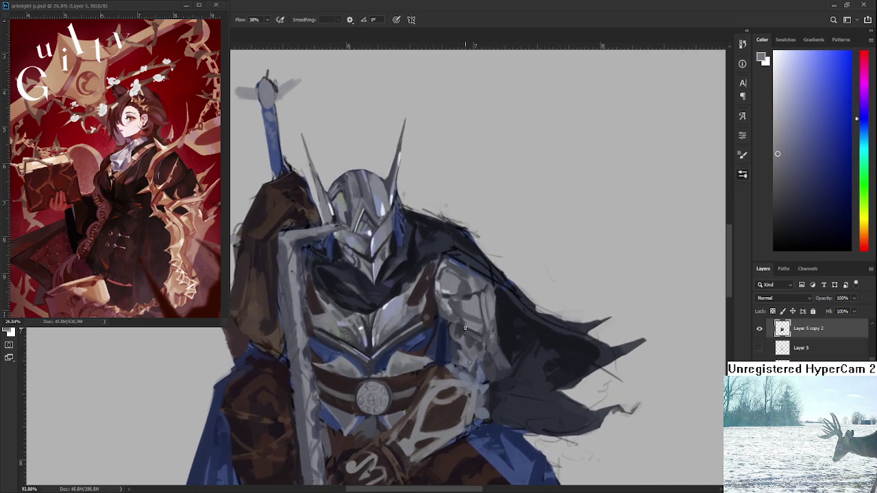
scroll(463, 296, "up", 1)
left_click_drag(466, 294, 486, 310)
left_click(486, 320, "alt")
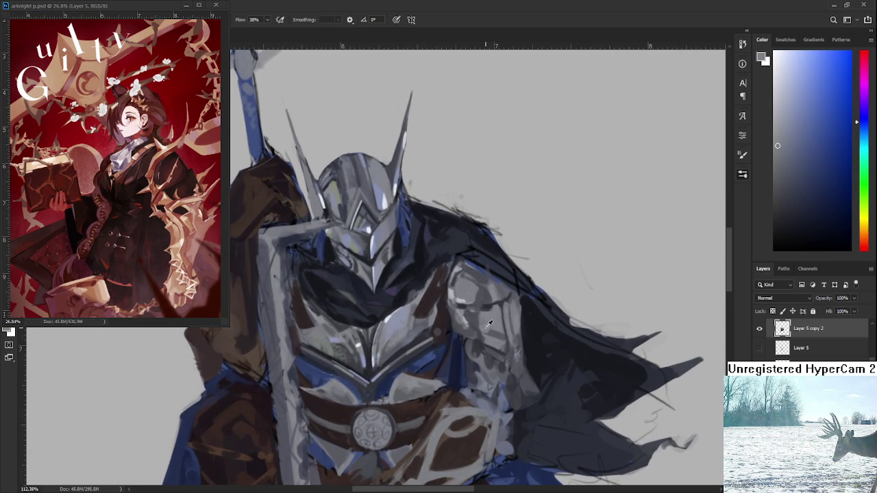
Paint mid and darker greys across the pauldron's plates
left_click(487, 326, "alt")
left_click(498, 326, "alt")
left_click(452, 290, "alt")
left_click(481, 293, "alt")
left_click(480, 295, "alt")
left_click(481, 293, "alt")
left_click(484, 295, "alt")
left_click(487, 293, "alt")
Add lighter grey highlights to the shoulder plate
left_click_drag(493, 322, 466, 294)
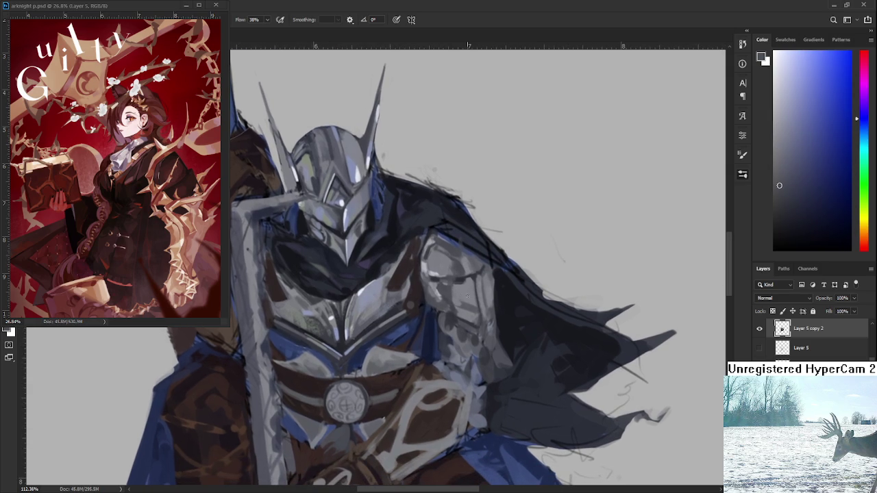
left_click(452, 293, "alt")
left_click(464, 296, "alt")
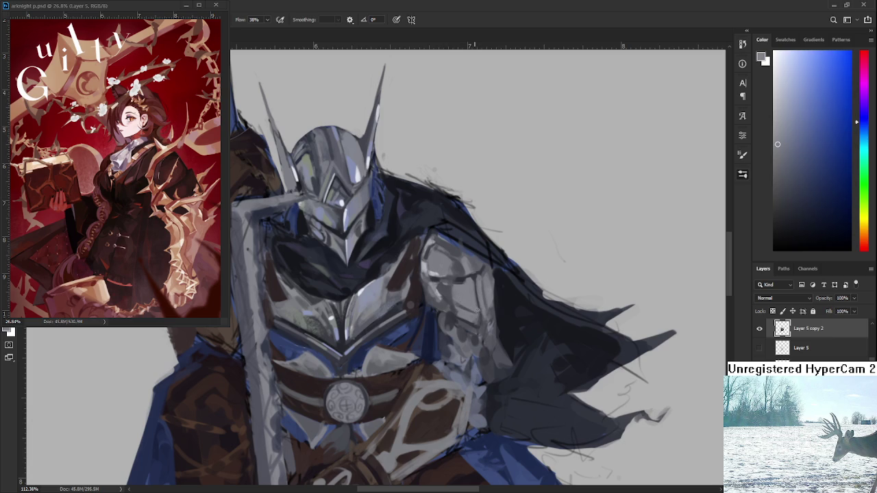
left_click(446, 282, "alt")
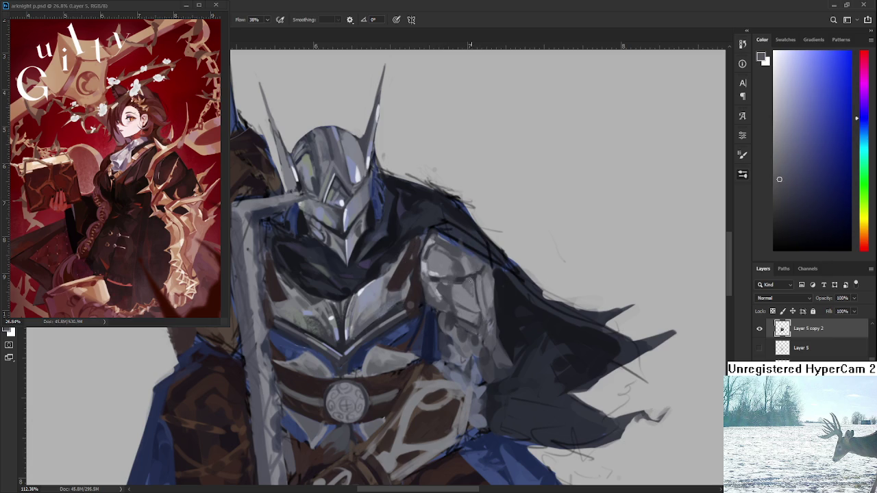
left_click(471, 289, "alt")
left_click(471, 288, "alt")
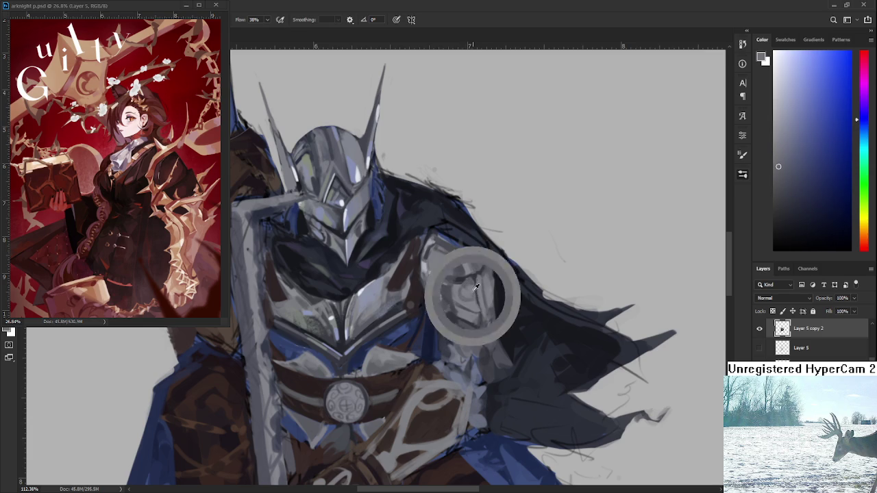
left_click(469, 283, "alt")
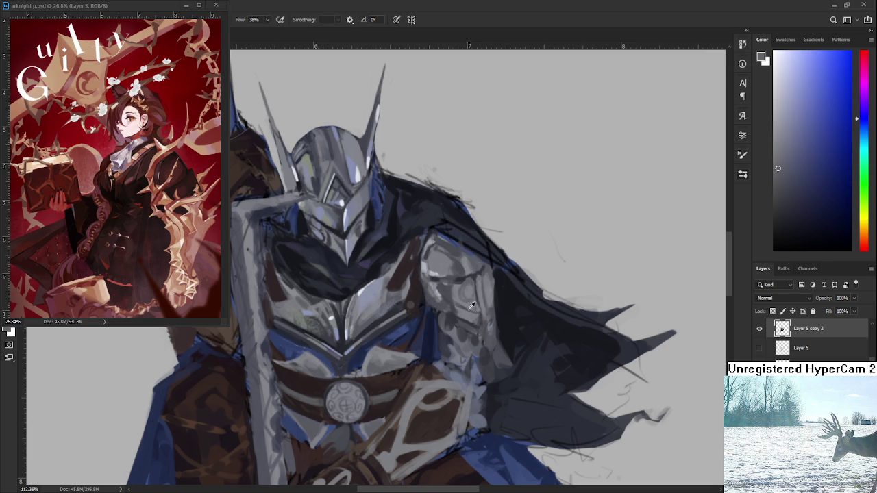
left_click(472, 304, "alt")
Soften the pauldron and upper arm toward the cape's shadow with deep and mid greys
scroll(519, 305, "down", 3)
scroll(520, 305, "down", 2)
scroll(507, 269, "up", 3)
scroll(507, 269, "up", 2)
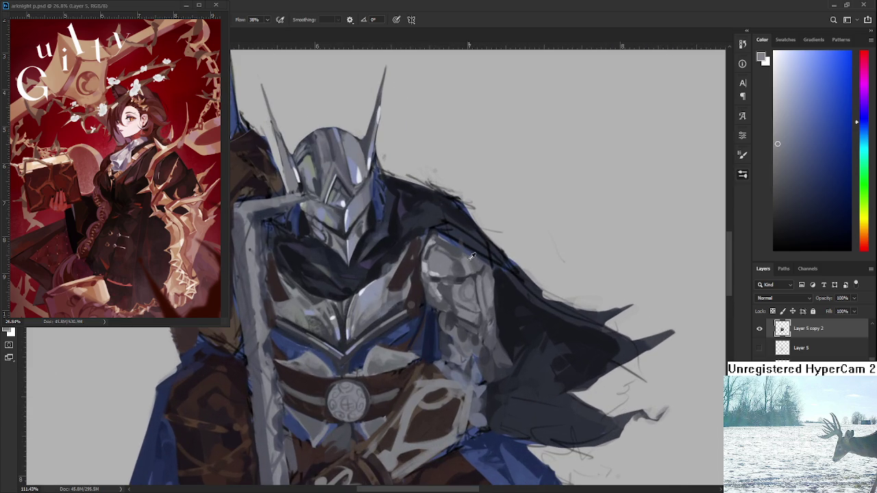
left_click(468, 283, "alt")
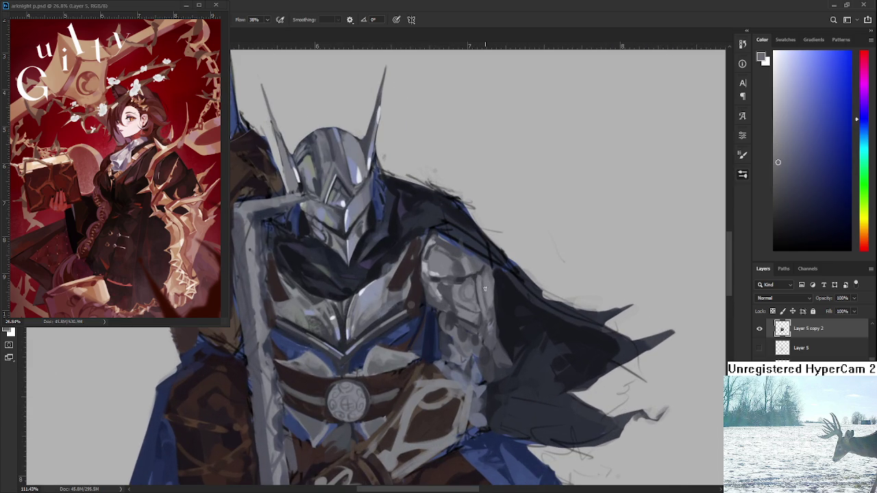
left_click(485, 287, "alt")
left_click_drag(484, 318, 483, 305)
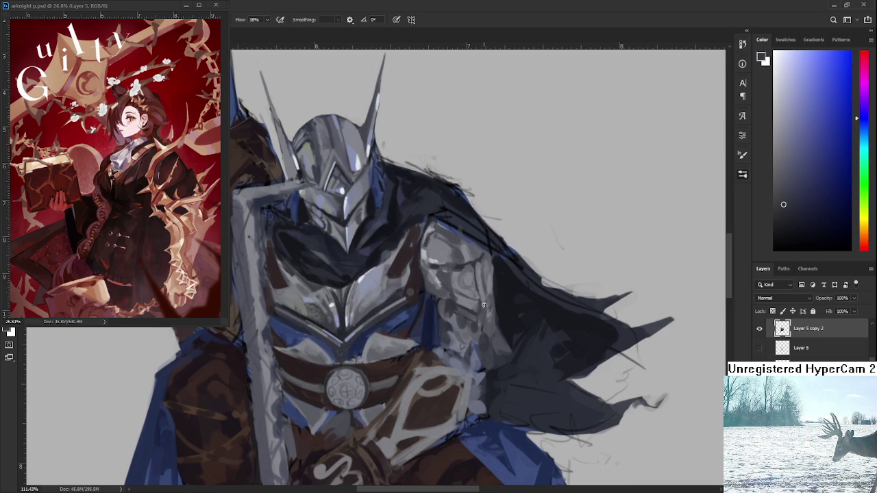
left_click(479, 310, "alt")
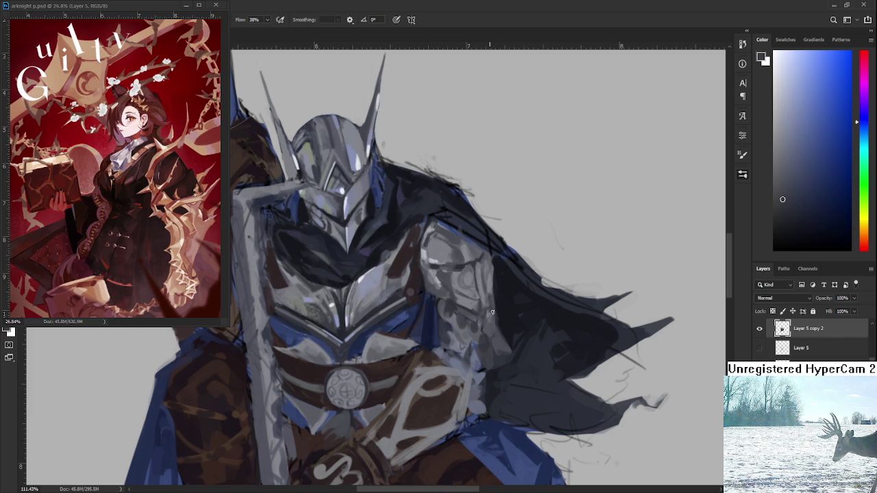
left_click(485, 304, "alt")
left_click(488, 310, "alt")
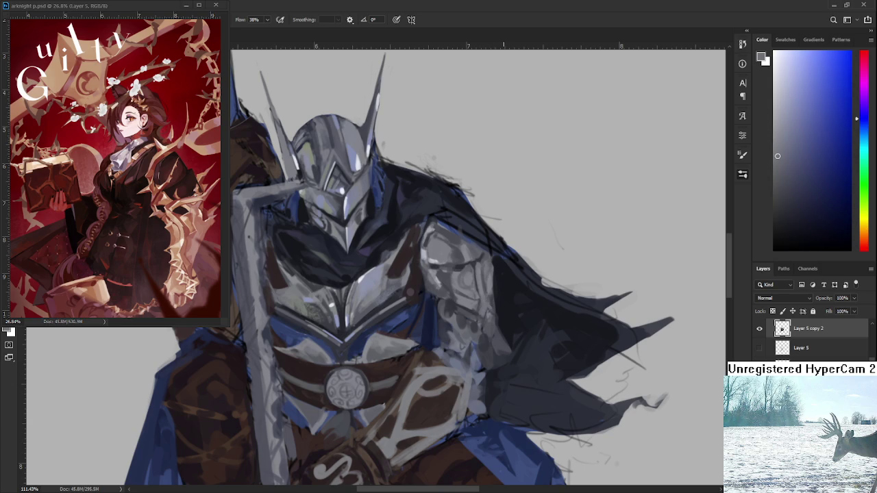
scroll(445, 319, "down", 3)
Sample greys from the shoulder and paint dark grey over the blue upper-arm armour
scroll(452, 315, "up", 2)
scroll(492, 307, "up", 3)
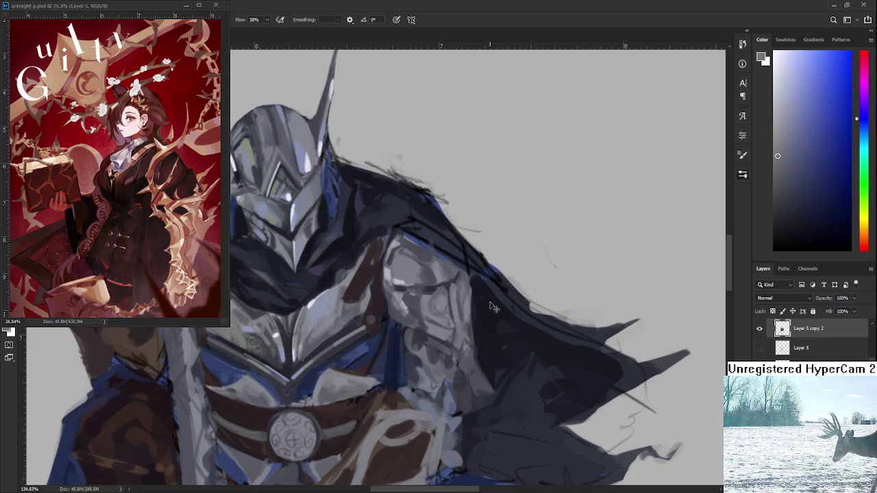
left_click(438, 302, "alt")
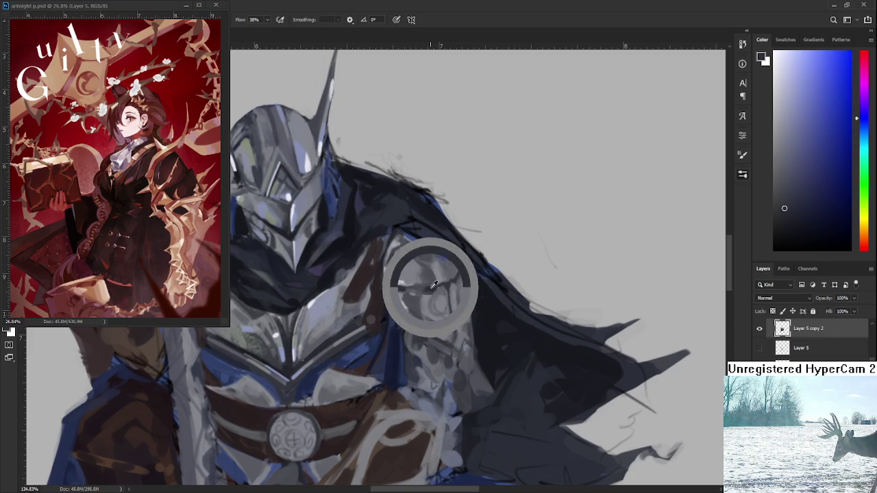
left_click(460, 338, "alt")
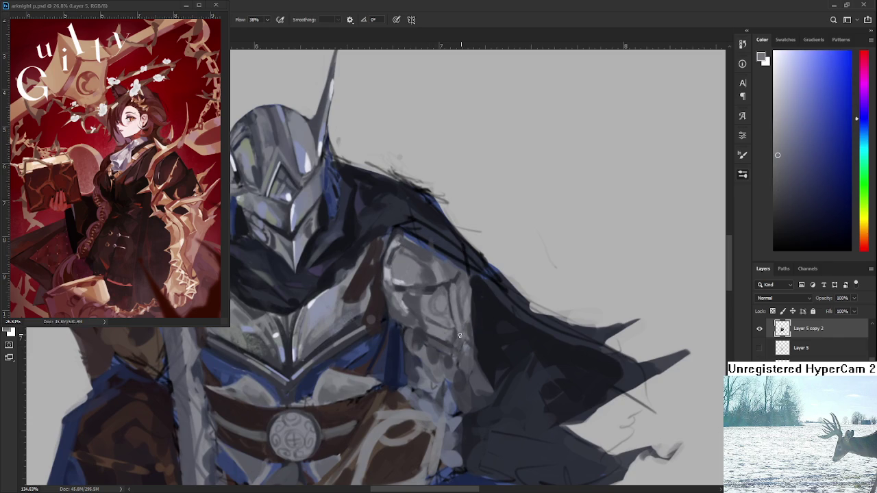
scroll(445, 342, "down", 1)
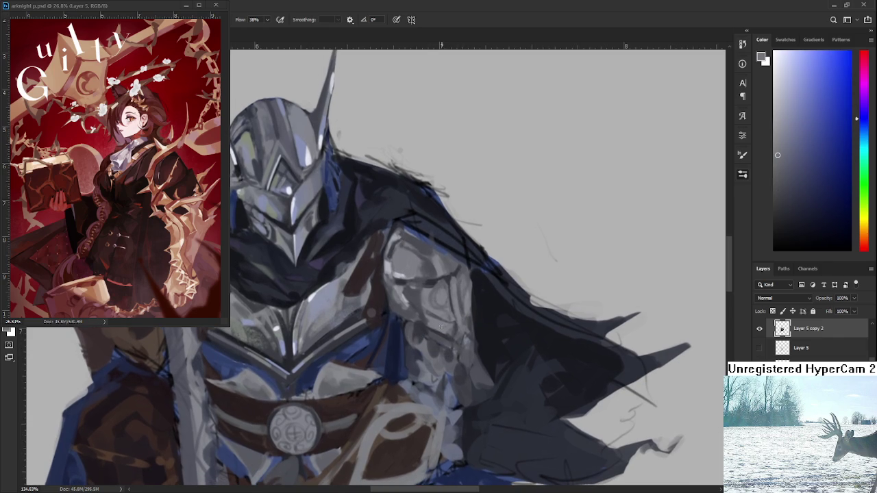
left_click(411, 350, "alt")
mouse_move(411, 350)
left_mouse_down()
mouse_move(392, 329)
mouse_move(411, 324)
left_mouse_up()
Refine the lower pauldron plates with alternating light and dark greys sampled from the armour
left_click(418, 339, "alt")
left_click(423, 342, "alt")
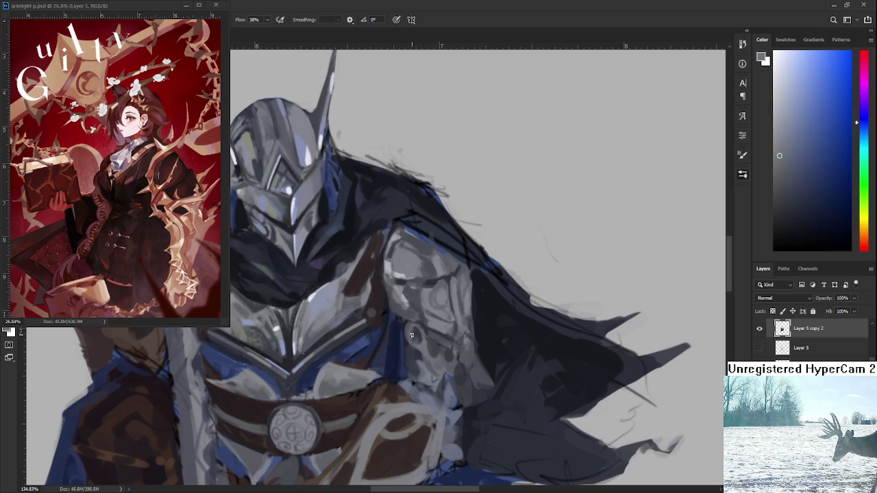
left_click(424, 347, "alt")
left_click(435, 353, "alt")
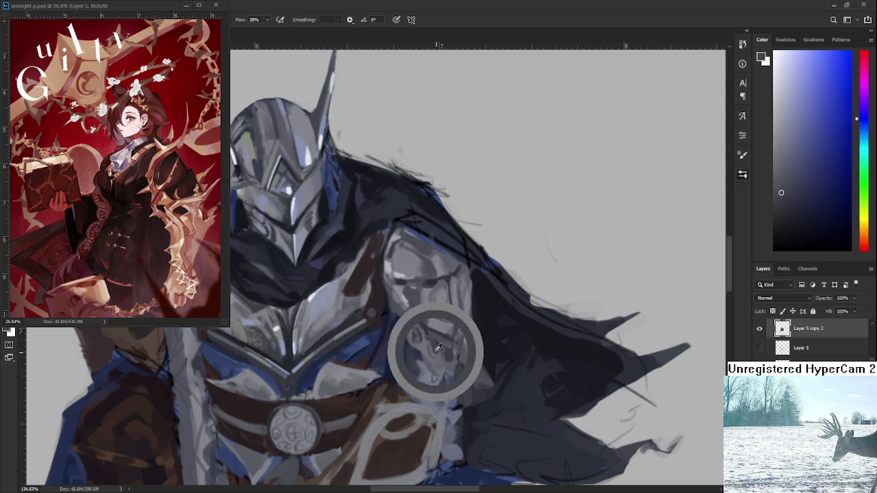
left_click(426, 344, "alt")
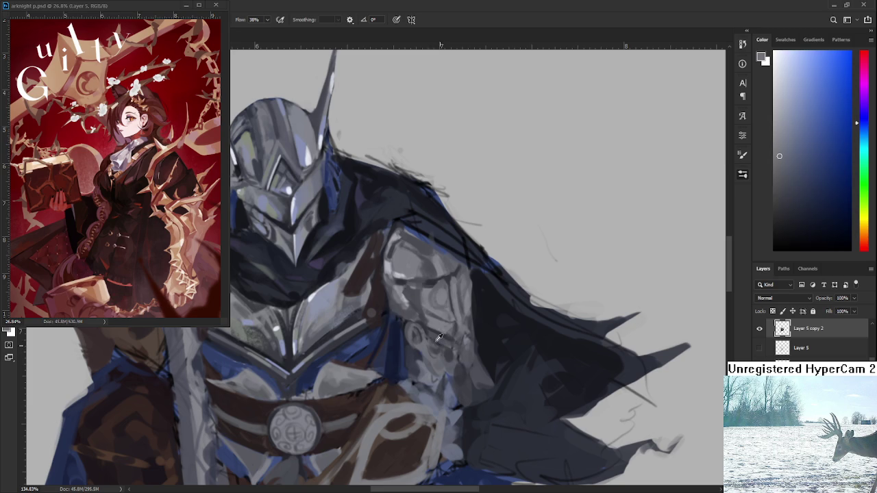
left_click(431, 334, "alt")
left_click(432, 338, "alt")
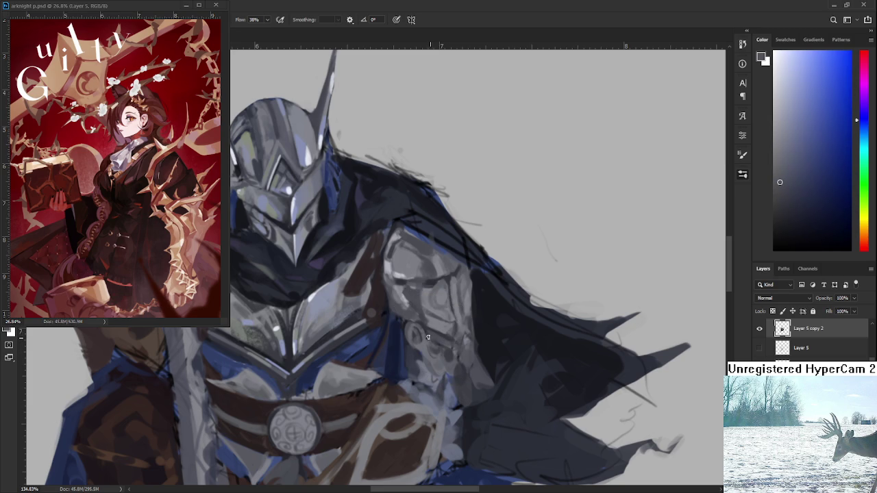
left_click(432, 334, "alt")
left_click(441, 340, "alt")
left_click(444, 341, "alt")
Zoom out to review and reframe the shoulder, picking up a new grey
scroll(449, 334, "down", 3)
scroll(480, 312, "down", 3)
scroll(483, 307, "up", 2)
scroll(473, 313, "up", 2)
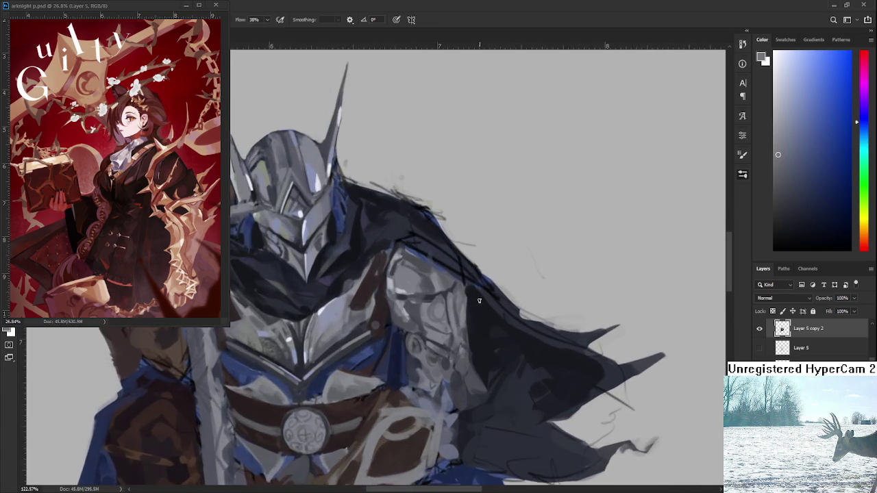
scroll(459, 323, "up", 2)
left_click_drag(452, 328, 464, 344)
left_click(311, 335, "alt")
left_click_drag(370, 331, 373, 316)
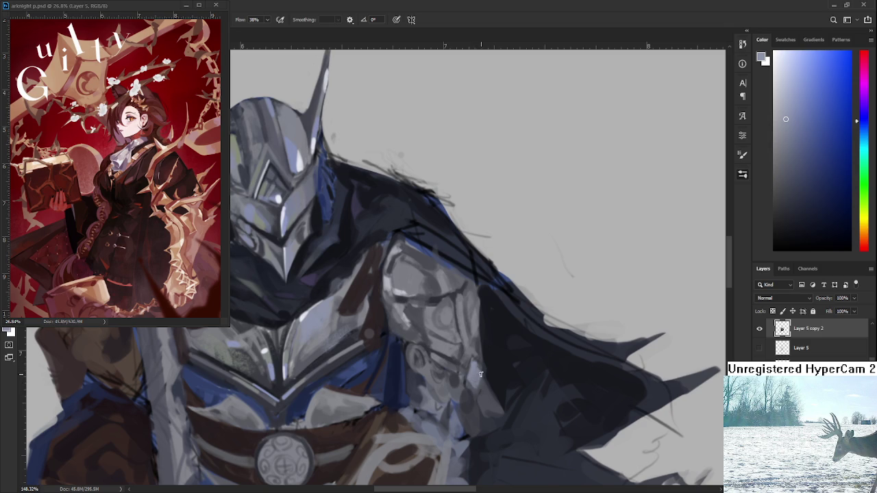
scroll(484, 375, "down", 3)
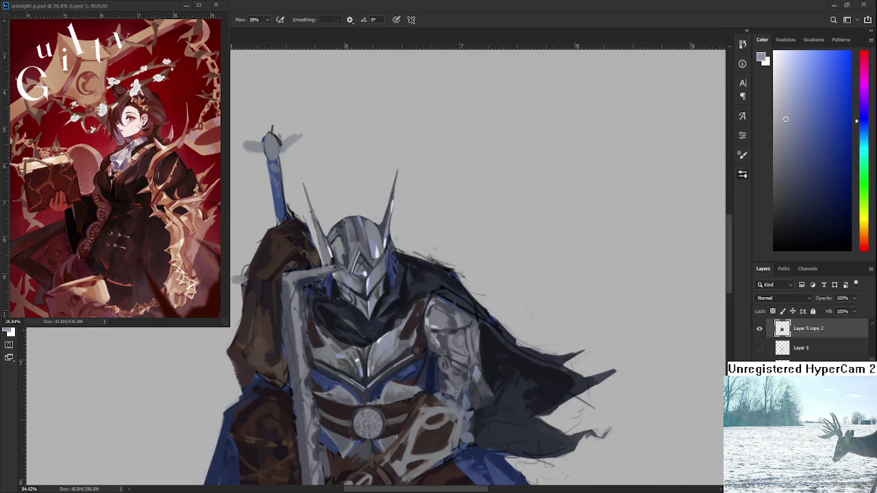
Sample darker and lighter greys from the shoulder armour to rework the pauldron tones
scroll(430, 411, "up", 1)
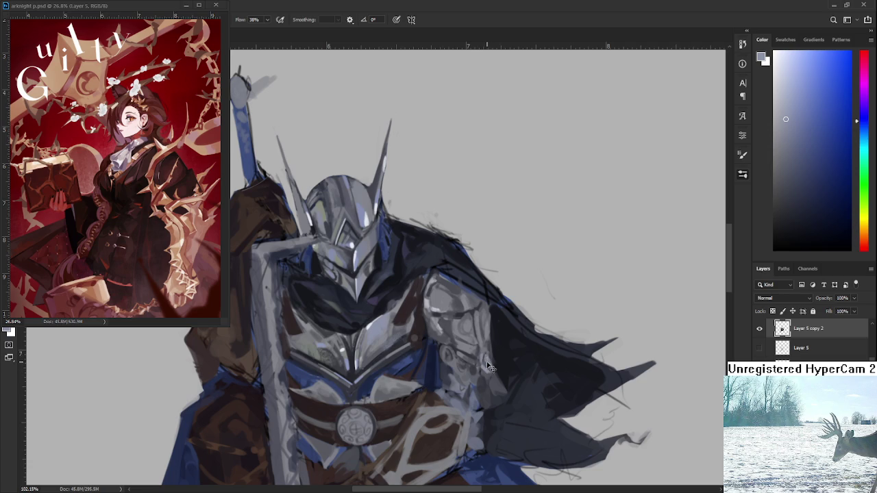
left_click(485, 374, "alt")
left_click(484, 366, "alt")
mouse_move(484, 366)
left_mouse_down()
mouse_move(487, 343)
mouse_move(462, 335)
mouse_move(453, 346)
mouse_move(470, 346)
mouse_move(475, 357)
left_mouse_up()
left_click(471, 327, "alt")
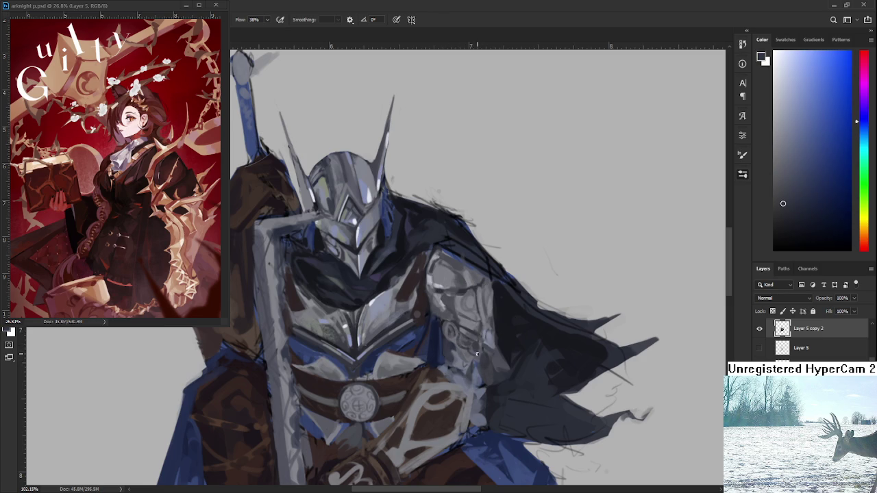
left_click(491, 344, "alt")
left_click(498, 354, "alt")
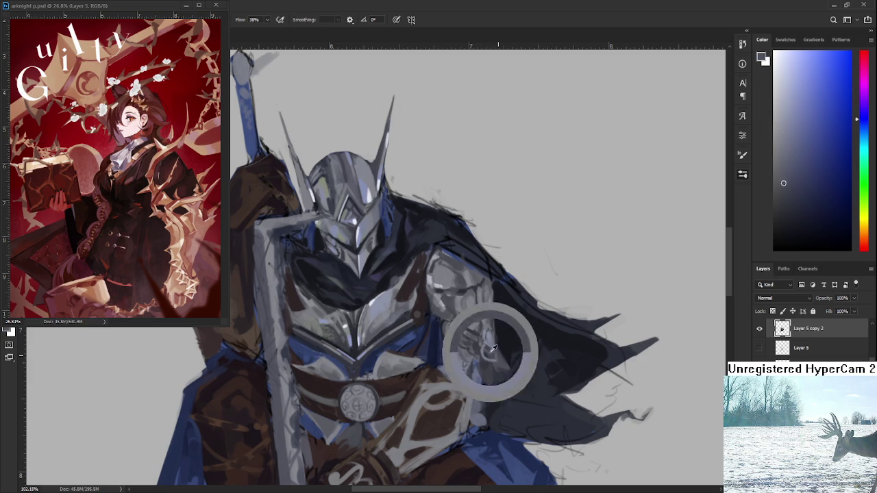
left_click(490, 344, "alt")
left_click(493, 354, "alt")
Zoom in on the centred shoulder plate and fine-tune greys for the curling engraved ornaments
scroll(494, 353, "down", 3)
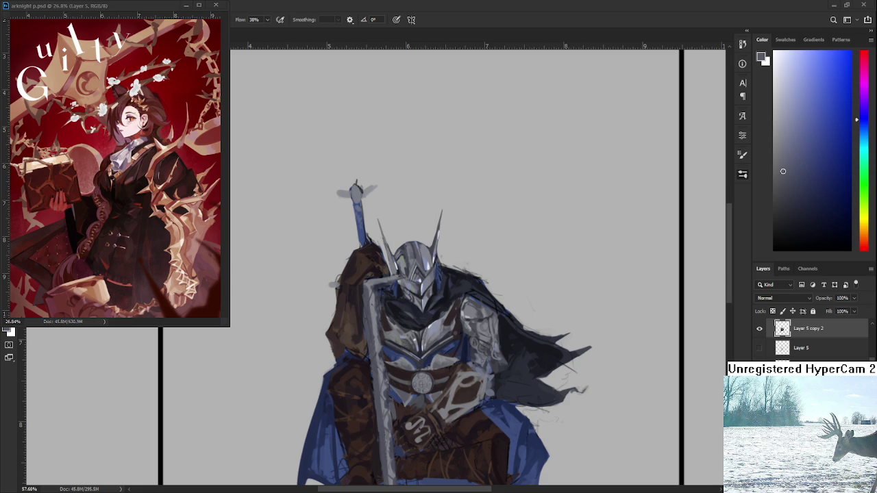
scroll(457, 313, "up", 2)
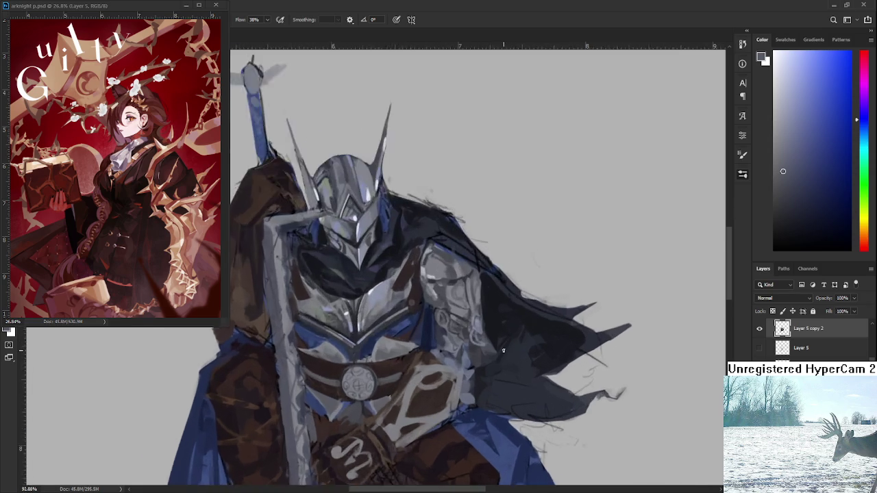
scroll(457, 313, "up", 2)
left_click_drag(457, 313, 473, 313)
left_click(489, 322, "alt")
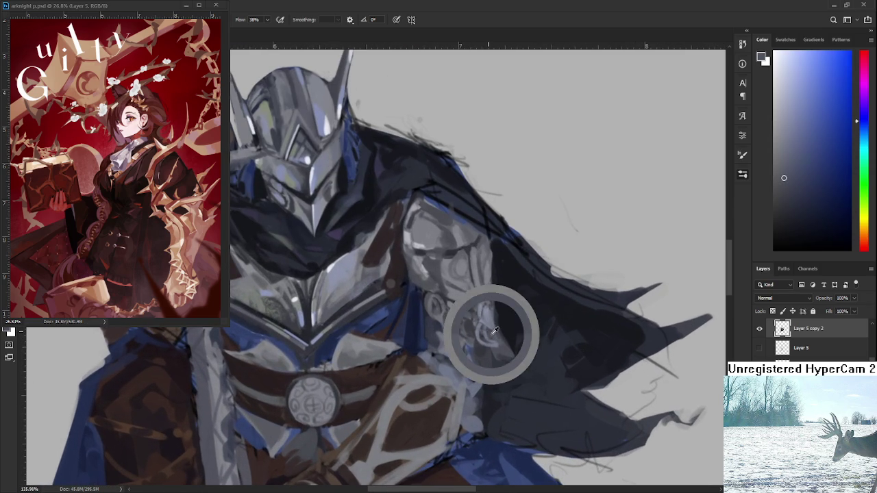
left_click(489, 335, "alt")
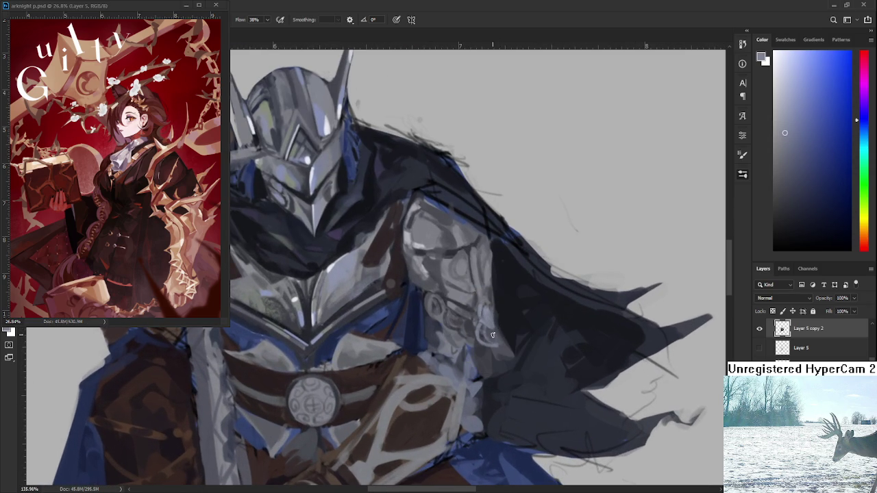
left_click(497, 335, "alt")
left_click(493, 325, "alt")
Zoom out slightly and sample a range of light and dark greys from the engraved plate
scroll(511, 349, "down", 2)
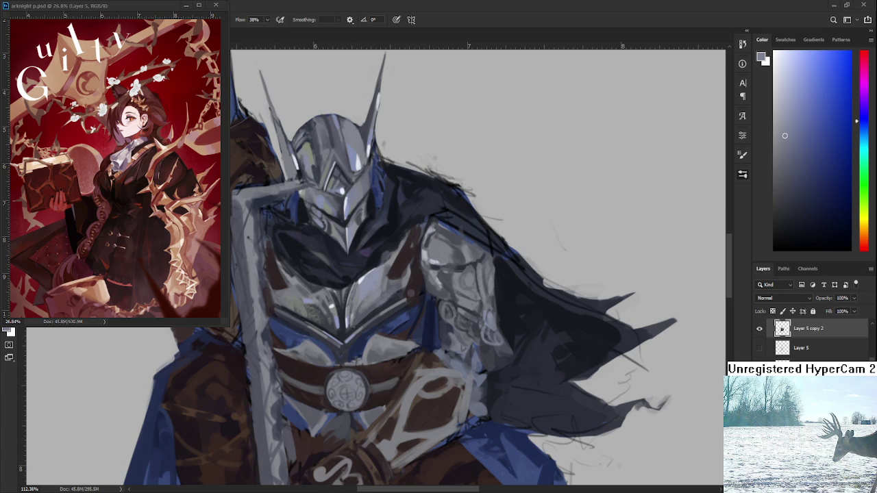
left_click(470, 315, "alt")
left_click(455, 336, "alt")
left_click(450, 329, "alt")
left_click(459, 341, "alt")
left_click(476, 334, "alt")
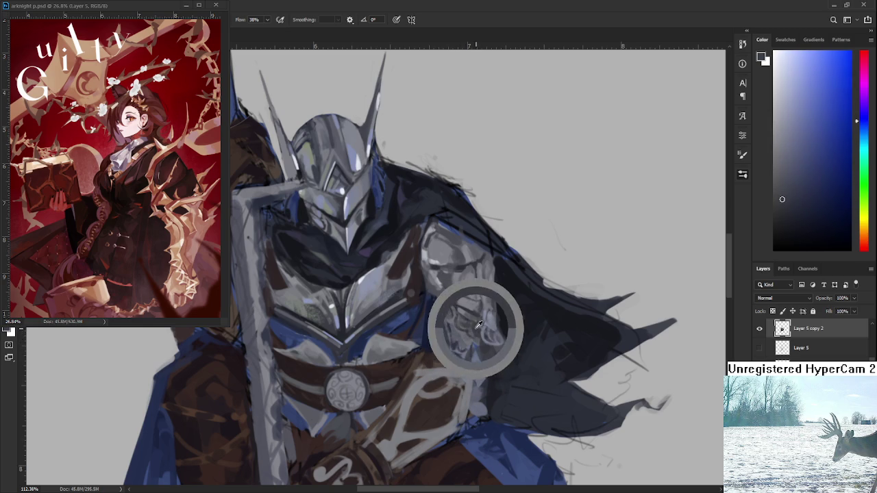
left_click(460, 340, "alt")
Brush small light grey highlight strokes onto the shoulder plate and zoom out
left_click(490, 313, "alt")
left_click_drag(490, 314, 489, 309)
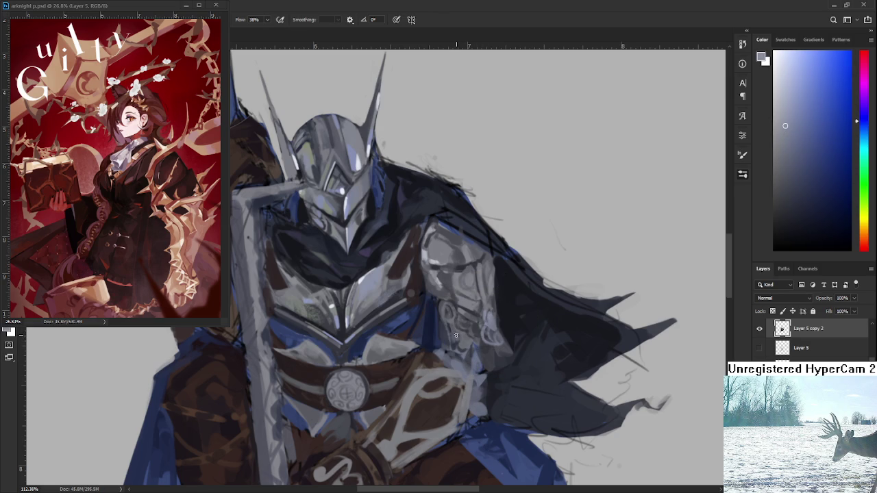
left_click(465, 343, "alt")
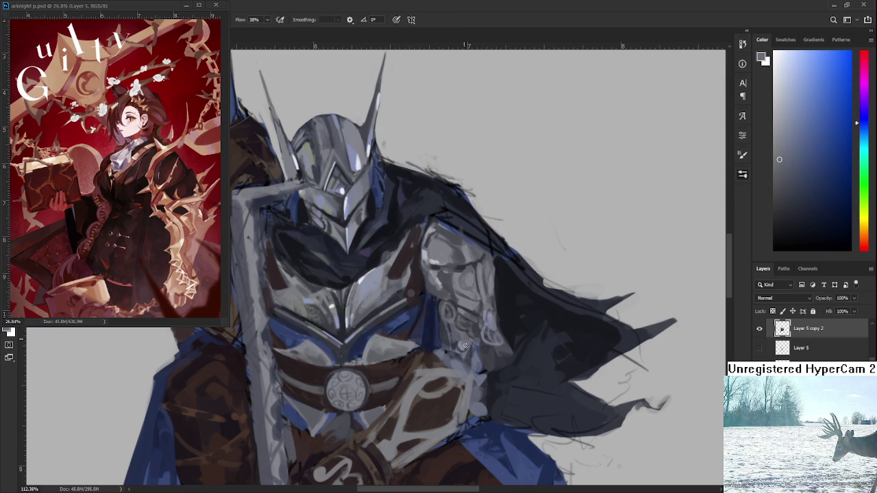
left_click_drag(491, 322, 482, 313)
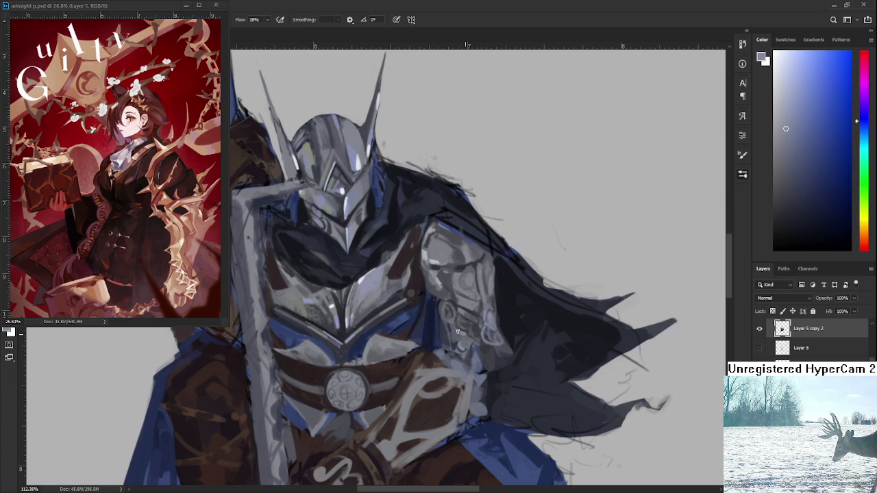
left_click_drag(469, 334, 474, 346)
scroll(469, 279, "down", 4)
scroll(471, 274, "down", 2)
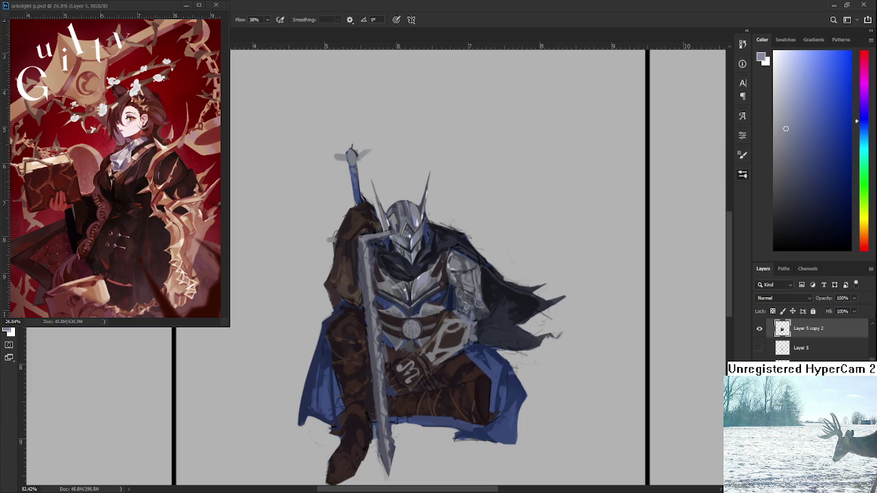
Paint light curved swirl strokes on the lower shoulder armour using sampled greys
scroll(460, 280, "up", 2)
scroll(460, 279, "up", 3)
scroll(466, 301, "up", 2)
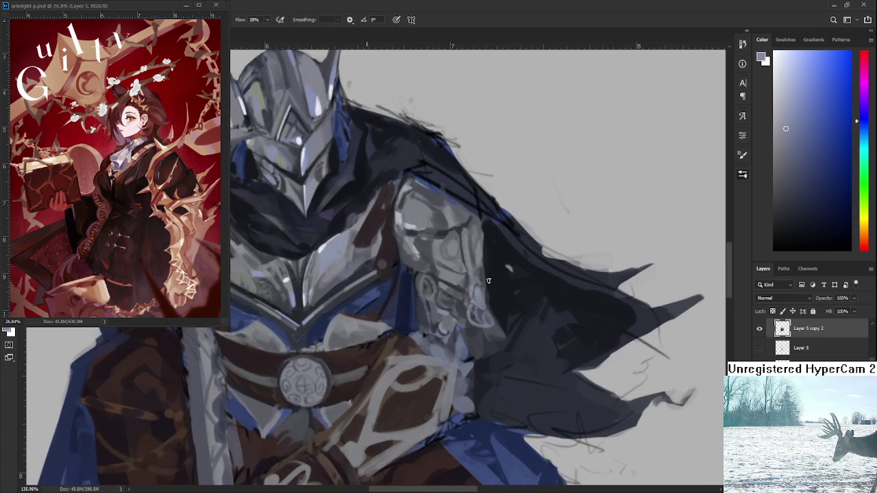
left_click_drag(468, 309, 429, 359)
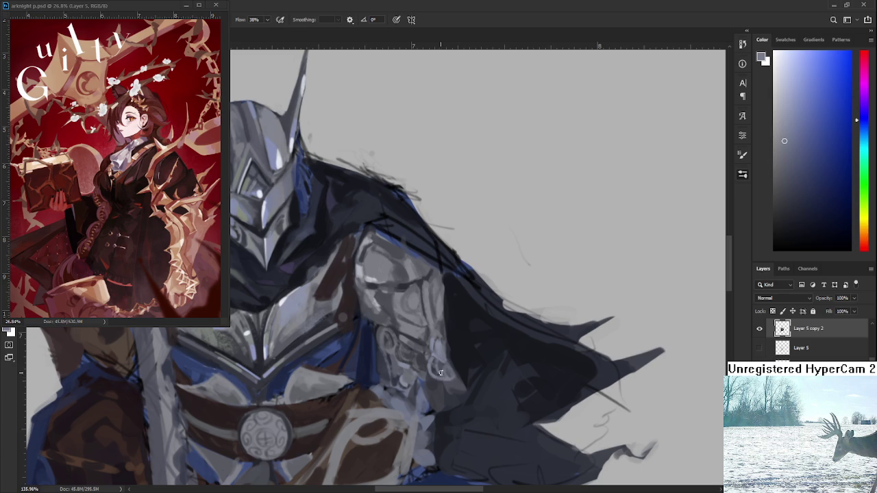
left_click(376, 294, "alt")
left_click(432, 353, "alt")
left_click_drag(428, 372, 444, 384)
left_click(434, 383, "alt")
left_click(427, 362, "alt")
left_click_drag(442, 389, 430, 377)
left_click(430, 373, "alt")
scroll(438, 381, "down", 1)
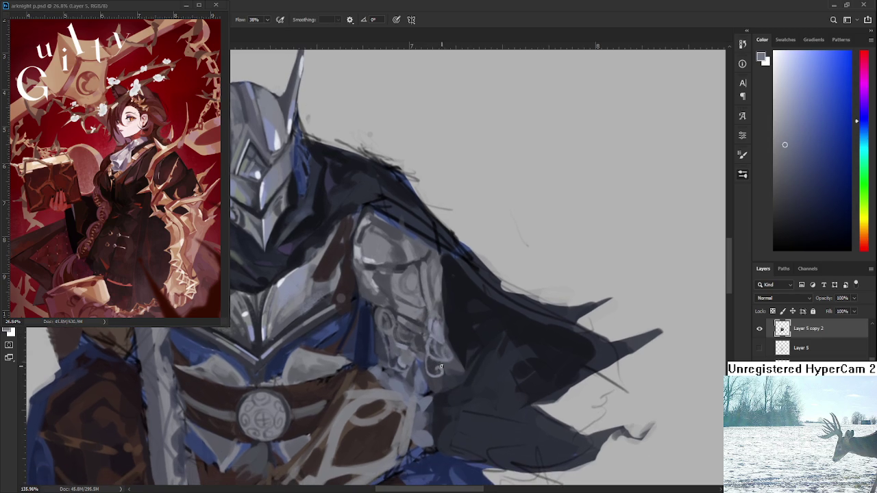
mouse_move(447, 385)
left_mouse_down()
mouse_move(448, 363)
mouse_move(437, 381)
left_mouse_up()
Sample a series of light and dark armour greys to fine-tune the shoulder plate colours
left_click(404, 364, "alt")
left_click(407, 357, "alt")
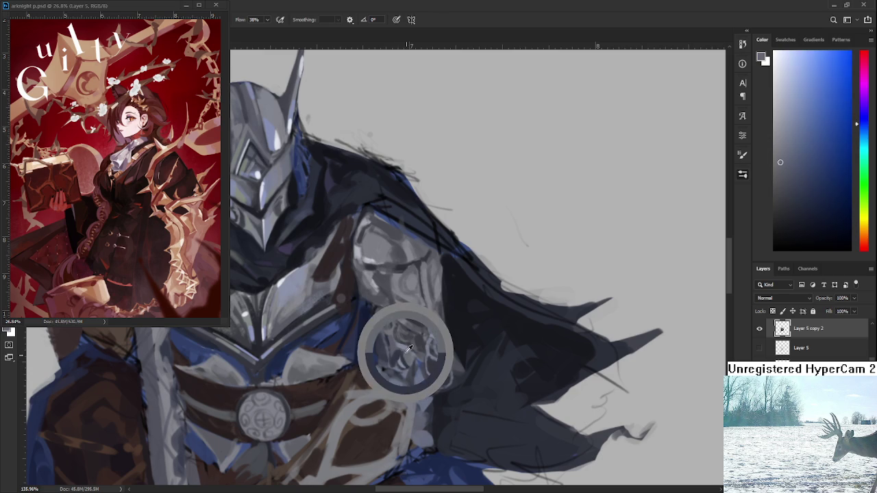
left_click(399, 353, "alt")
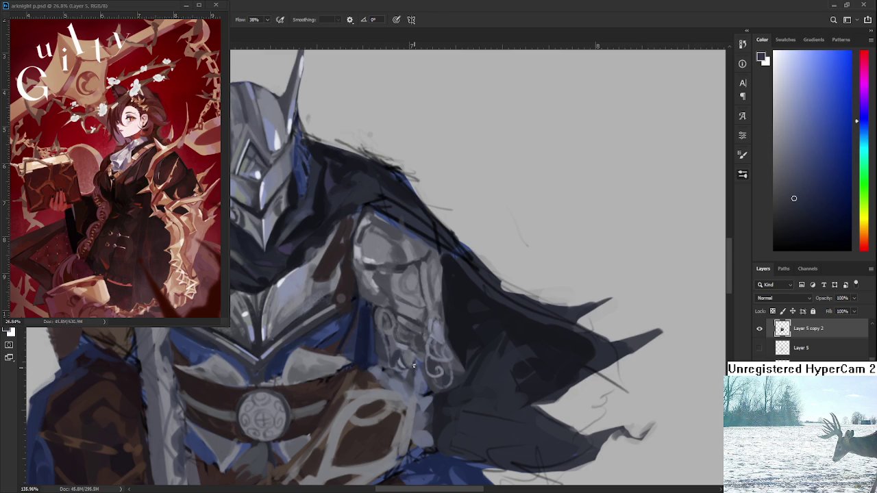
left_click(410, 359, "alt")
left_click(413, 361, "alt")
left_click(413, 364, "alt")
left_click(422, 350, "alt")
left_click(425, 363, "alt")
left_click(415, 359, "alt")
left_click(414, 361, "alt")
left_click(415, 361, "alt")
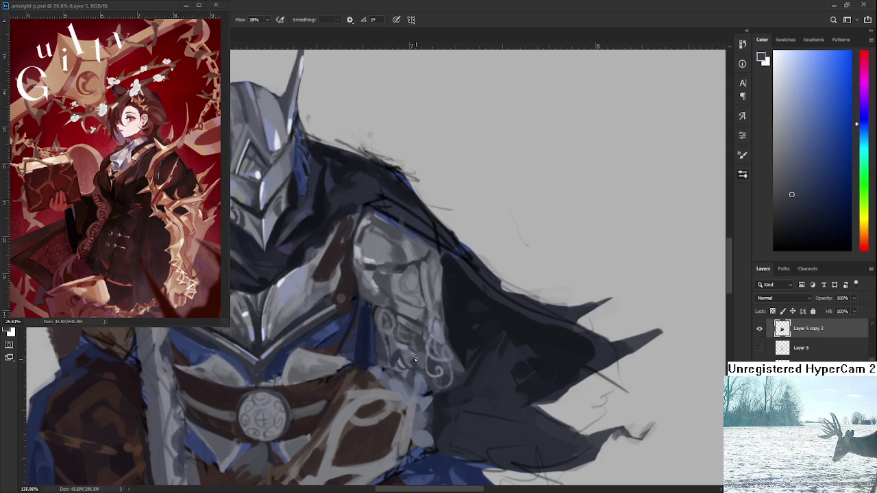
left_click(416, 357, "alt")
left_click(405, 346, "alt")
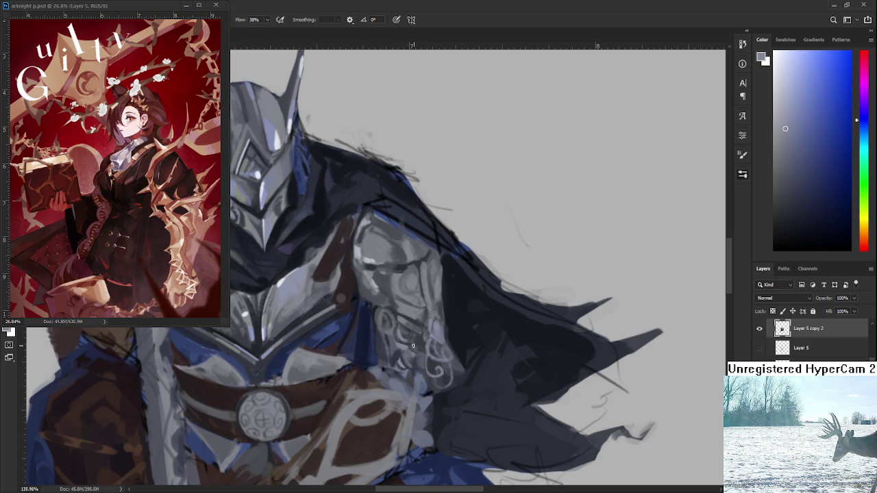
left_click(417, 342, "alt")
left_click(415, 347, "alt")
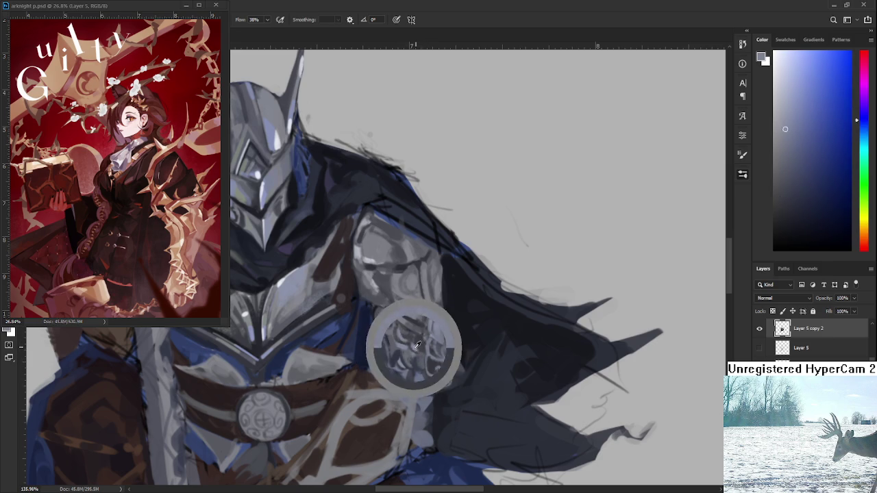
left_click(420, 341, "alt")
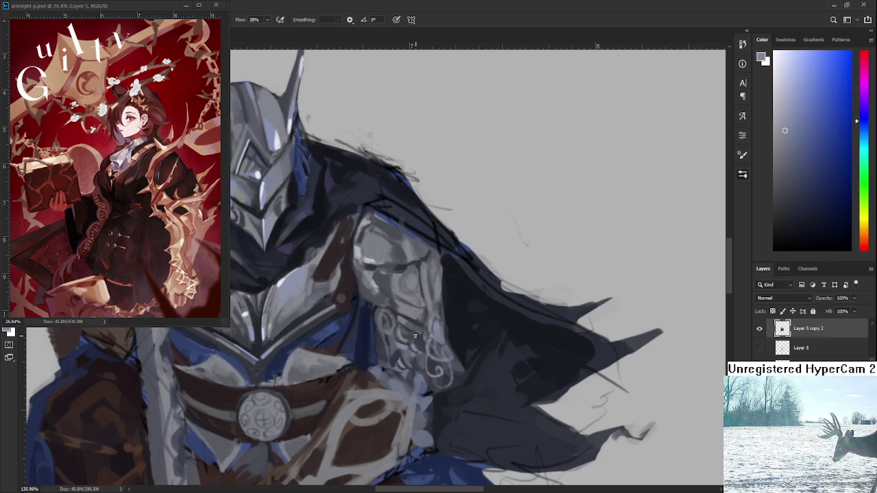
Reframe the view higher and pick helmet, blue-grey and grey-green tones from the shoulder
left_click_drag(414, 334, 423, 357)
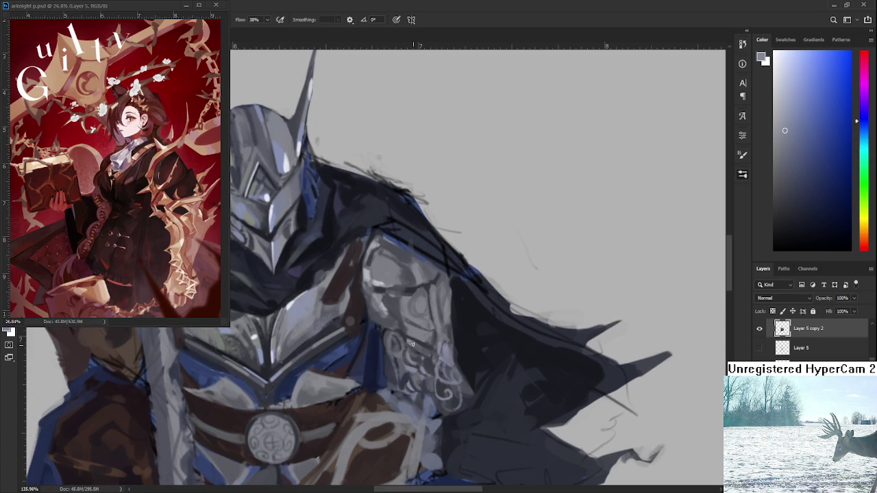
scroll(439, 342, "down", 5)
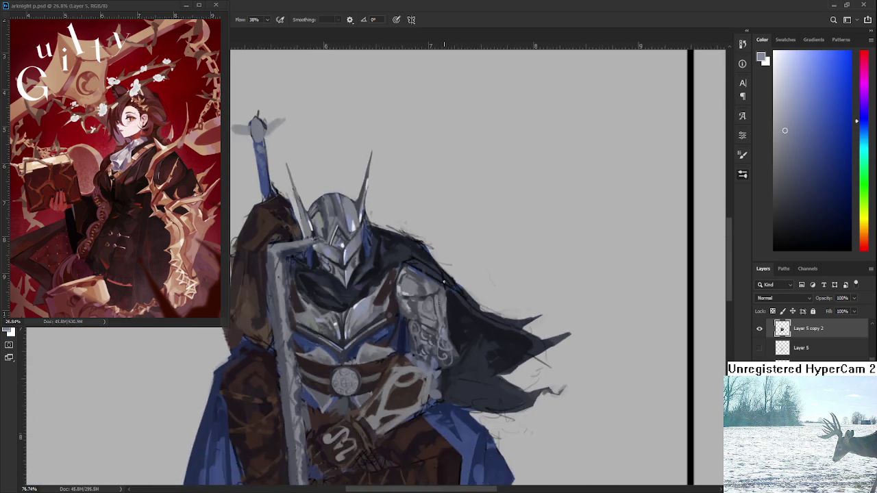
scroll(441, 279, "up", 3)
scroll(441, 279, "up", 2)
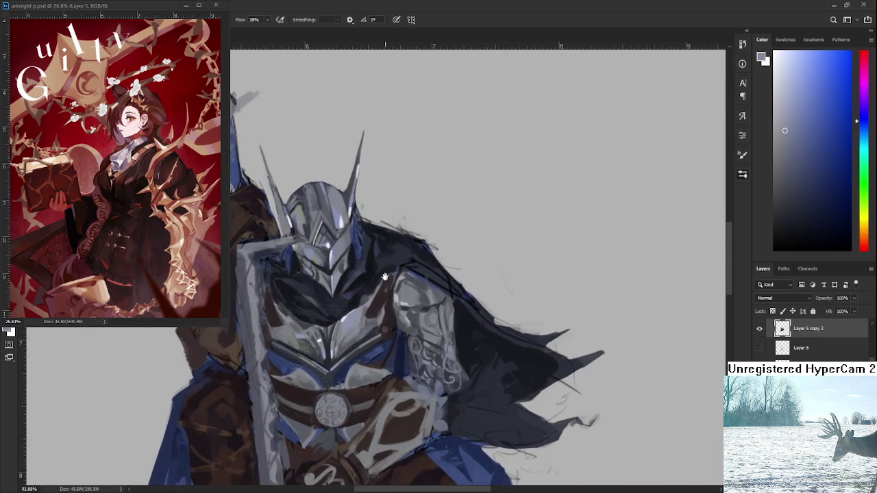
scroll(411, 274, "up", 1)
left_click(353, 257, "alt")
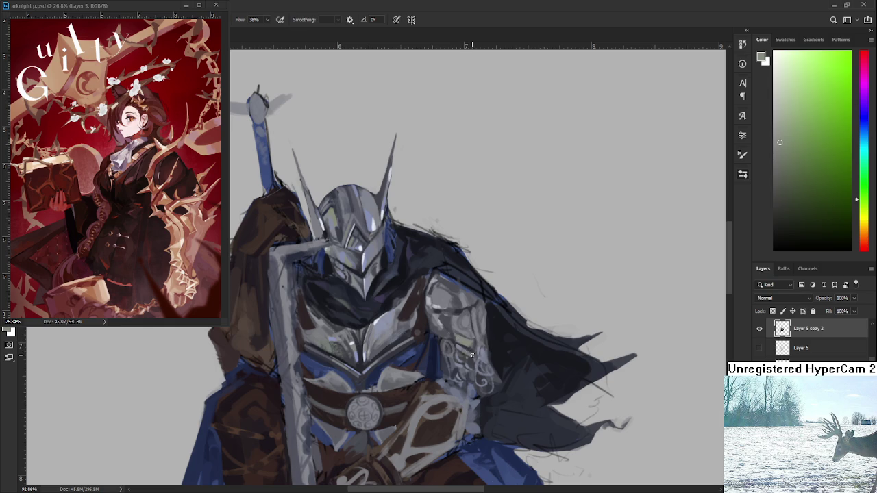
scroll(471, 340, "up", 1)
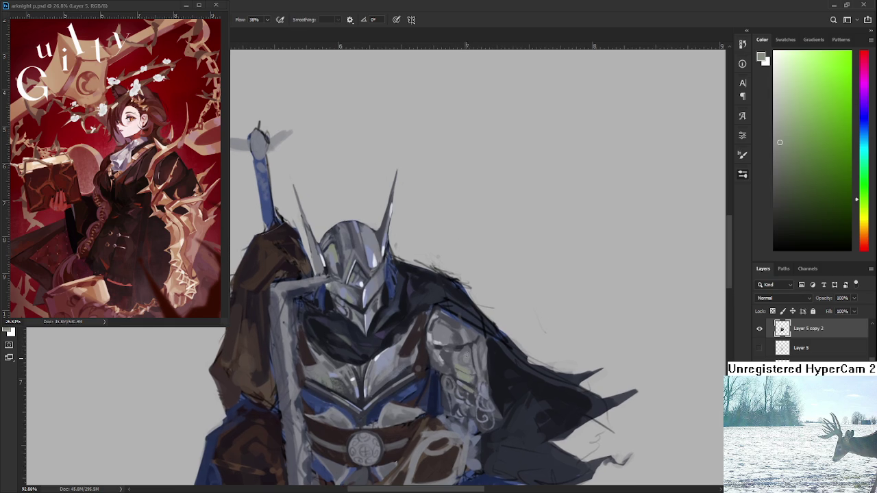
scroll(452, 346, "up", 1)
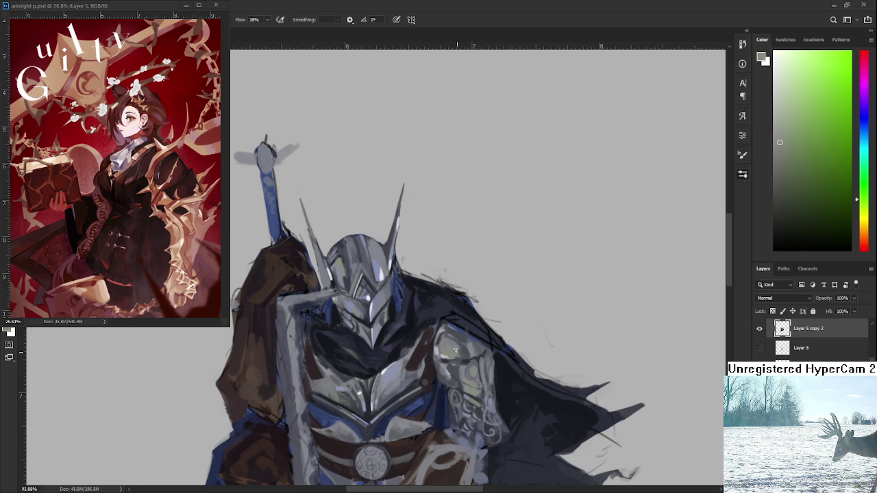
left_click(483, 387, "alt")
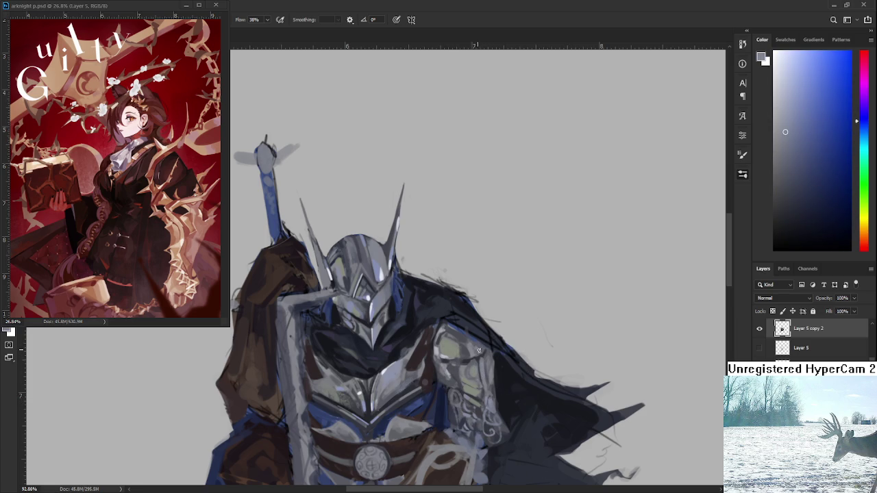
left_click_drag(485, 382, 474, 320)
left_click(474, 326, "alt")
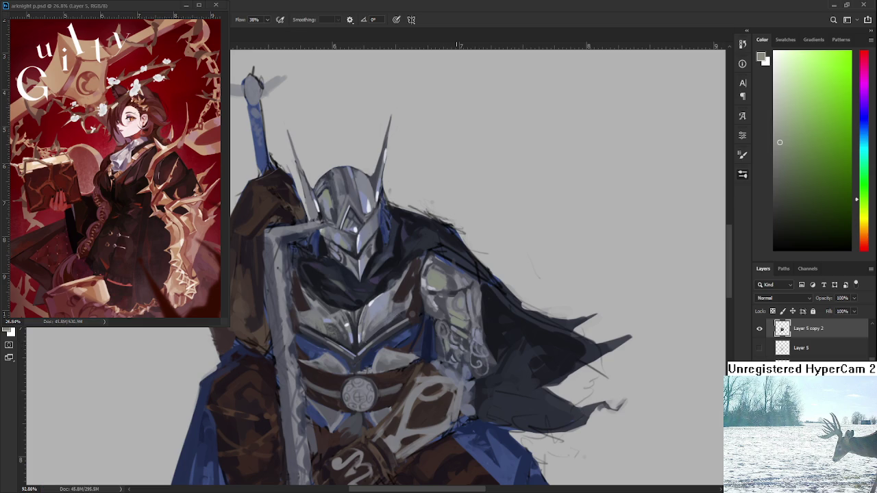
Sample dark blue-black cape tones and deepen the cape folds behind the right pauldron
scroll(466, 345, "up", 2)
scroll(482, 342, "up", 3)
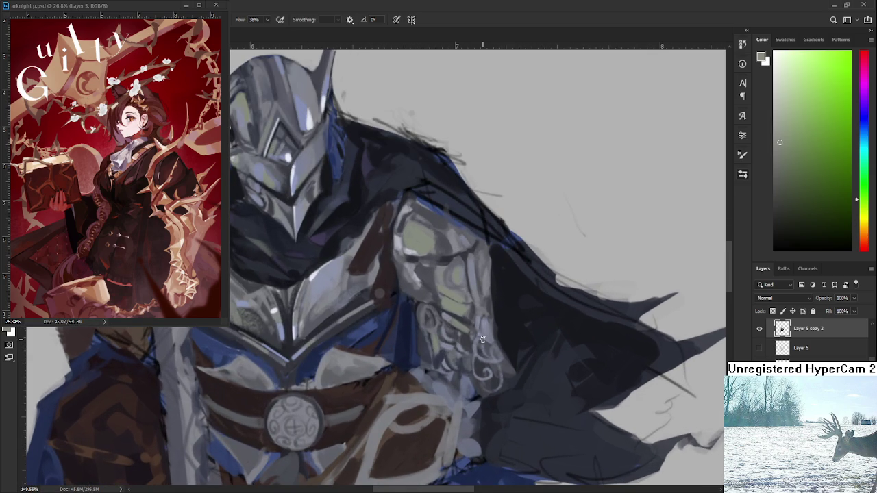
scroll(482, 340, "down", 5)
scroll(466, 353, "up", 5)
left_click(494, 335, "alt")
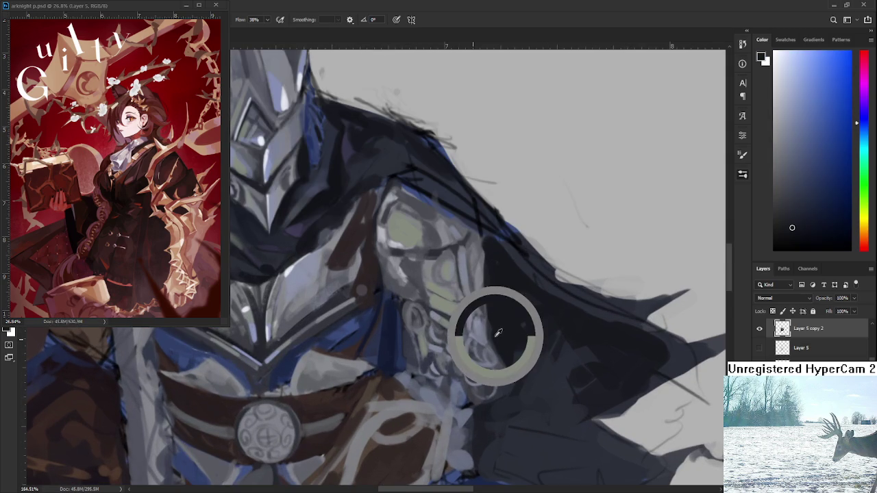
scroll(489, 331, "up", 2)
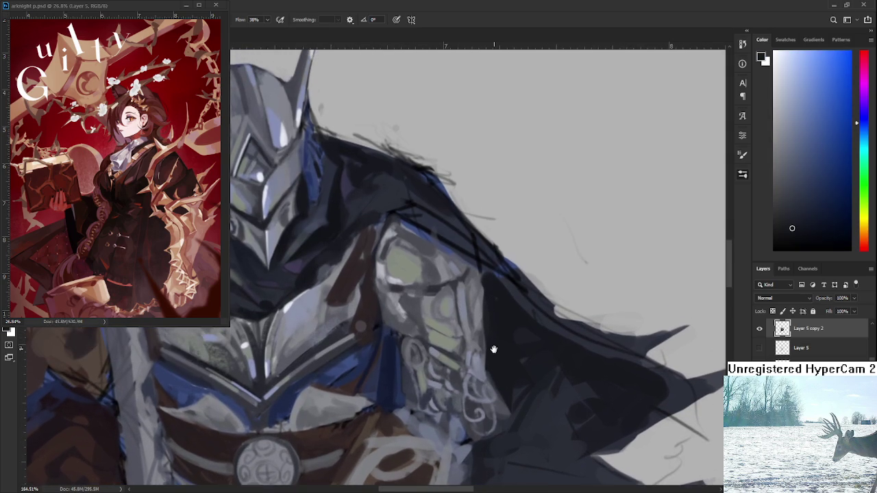
left_click(463, 291, "alt")
left_click_drag(463, 291, 458, 284, "alt")
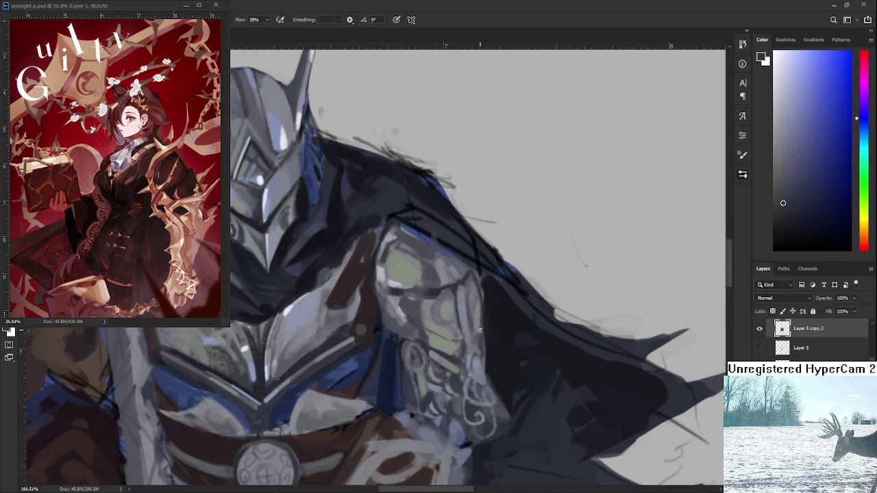
left_click(486, 294, "alt")
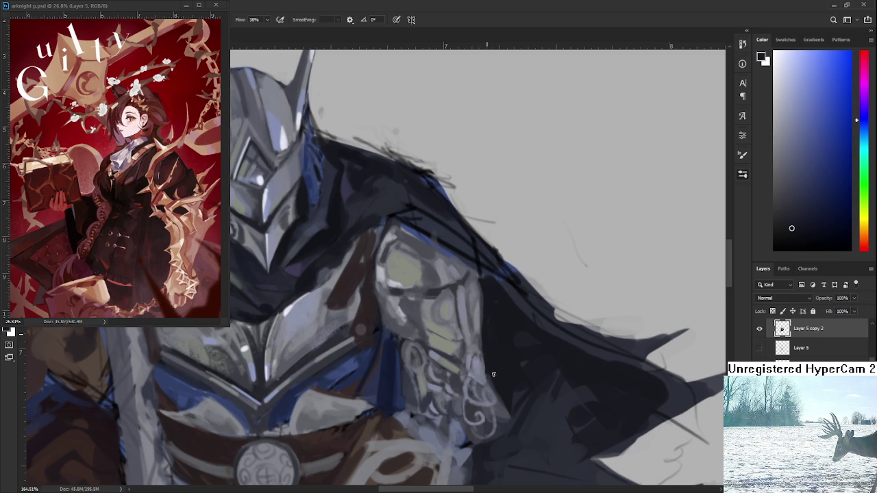
left_click_drag(495, 381, 494, 343)
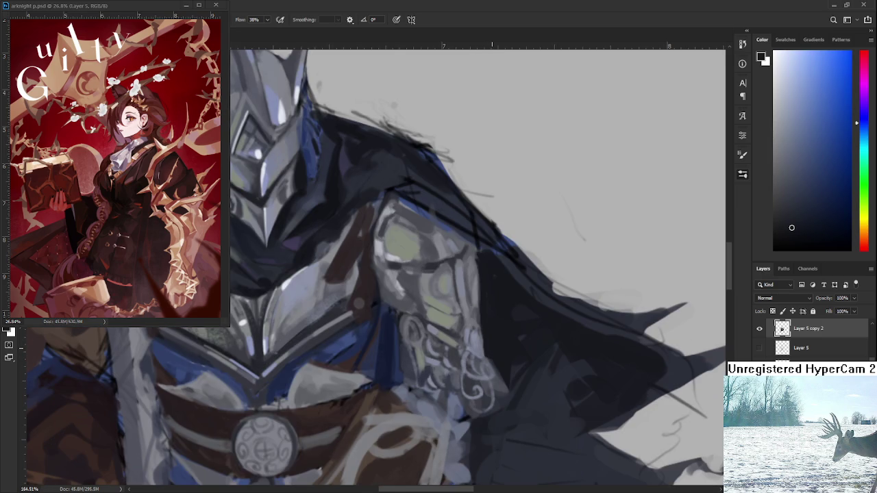
scroll(489, 344, "down", 3)
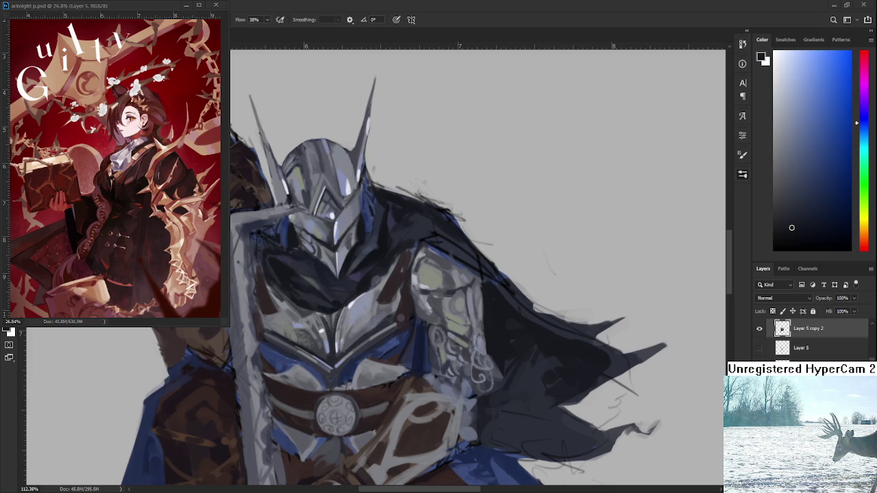
scroll(518, 367, "up", 1)
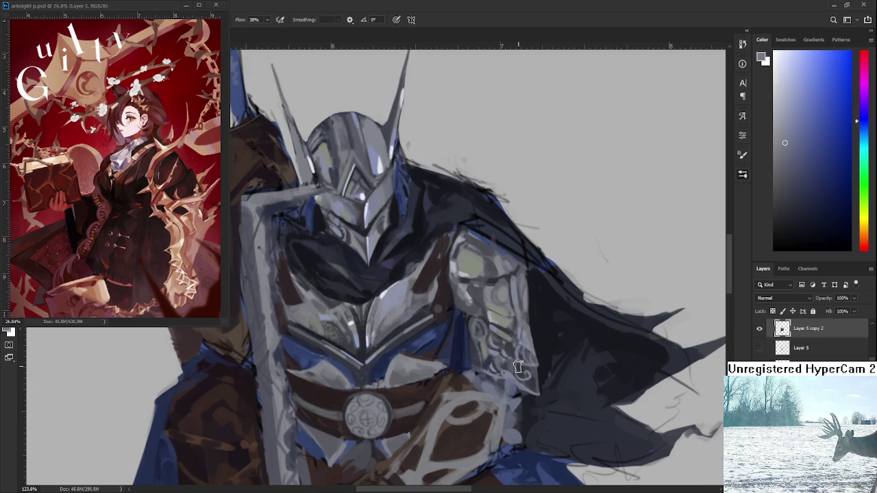
left_click_drag(527, 375, 534, 408)
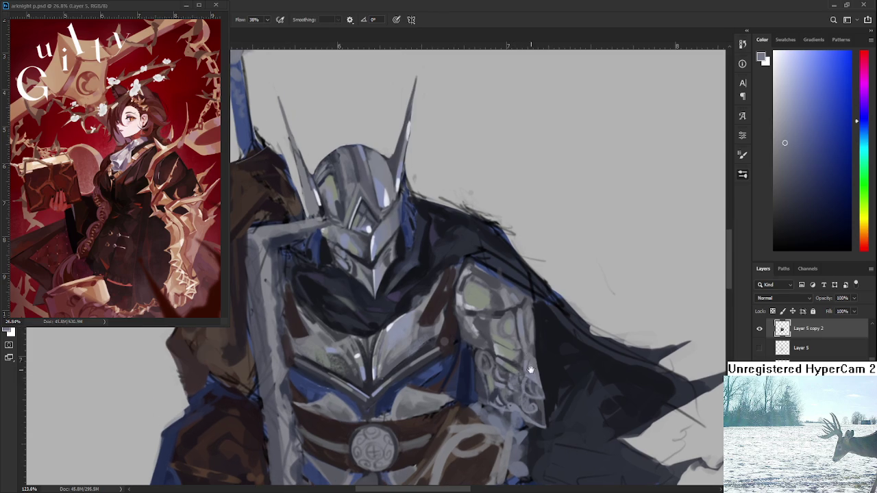
left_click_drag(480, 326, 496, 366)
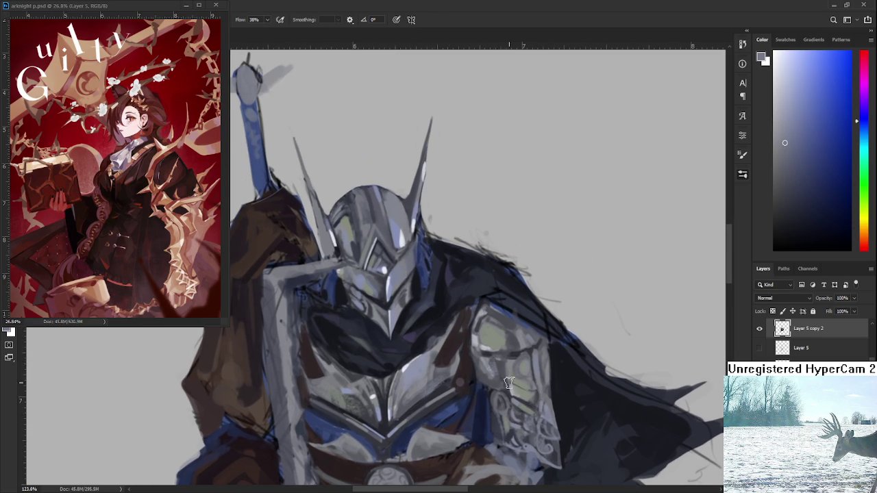
left_click(485, 348, "alt")
left_click_drag(485, 348, 489, 346)
Reframe toward the chest plate and sample dark and light greys from the shoulder plate
scroll(460, 333, "up", 1)
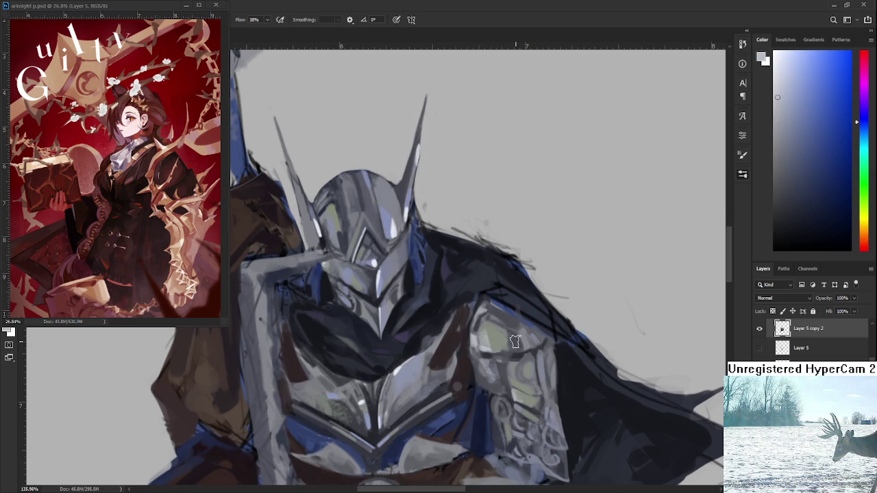
left_click_drag(517, 414, 513, 387)
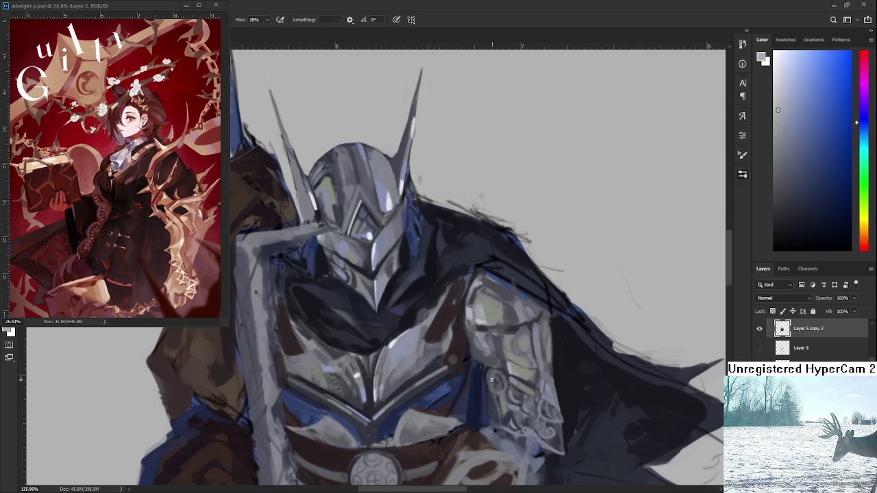
left_click(489, 377, "alt")
left_click(496, 381, "alt")
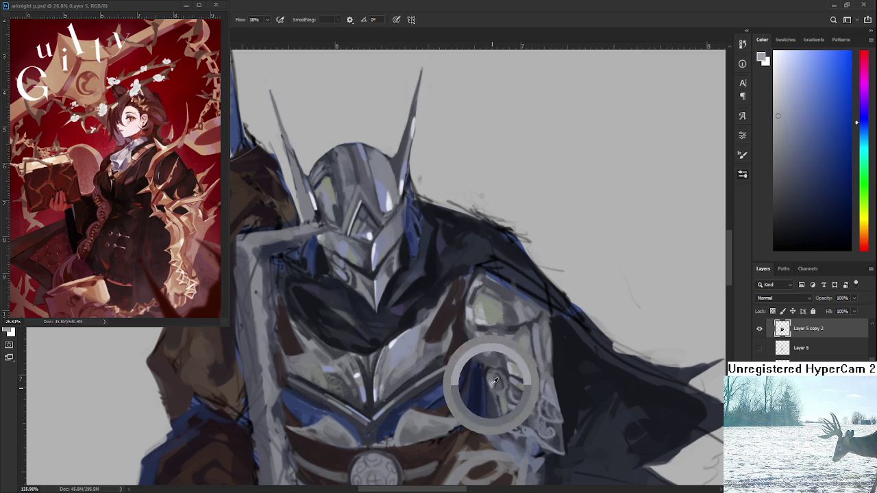
scroll(493, 388, "down", 2)
scroll(506, 329, "down", 2)
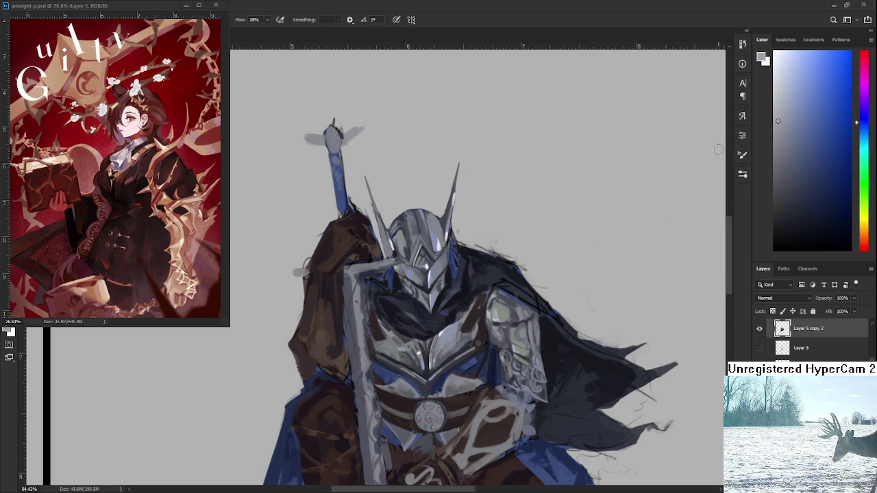
Zoom in and sample a dark blue-grey and light greys from the armour
scroll(519, 332, "up", 3)
scroll(519, 332, "up", 3)
scroll(507, 335, "up", 3)
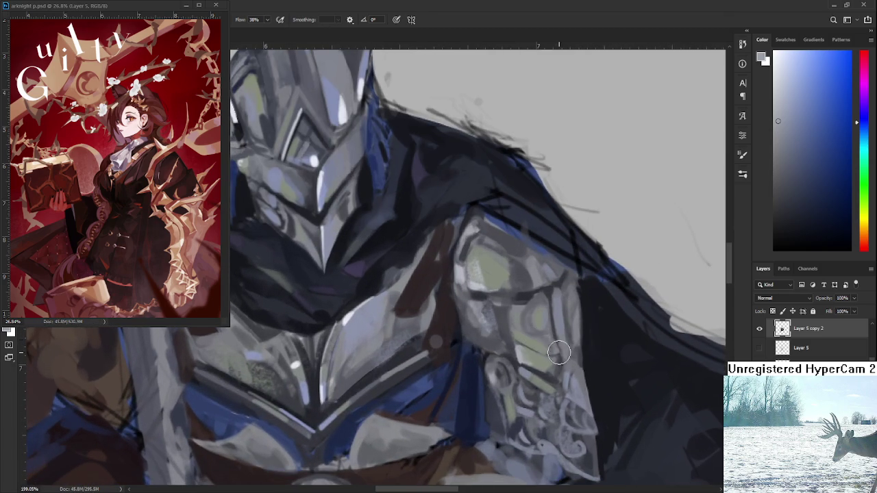
left_click(516, 359, "alt")
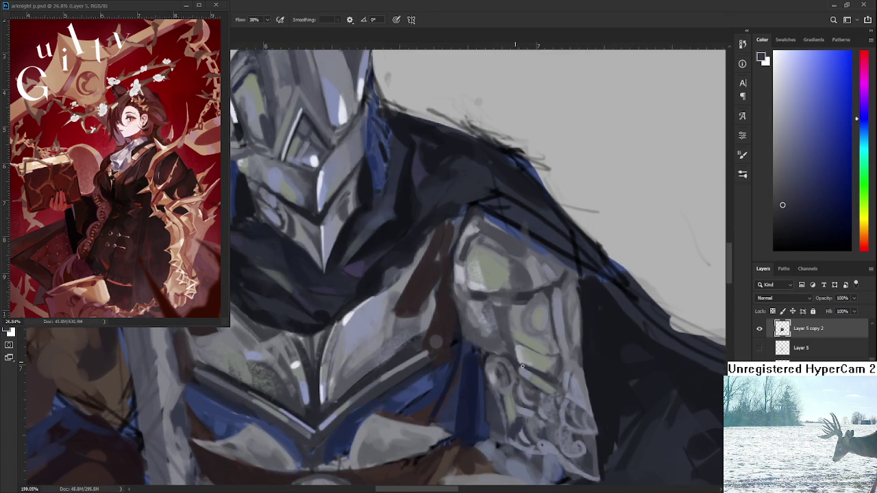
left_click_drag(366, 323, 418, 341)
left_click(392, 336, "alt")
mouse_move(542, 388)
left_mouse_down()
mouse_move(530, 378)
mouse_move(546, 363)
left_mouse_up()
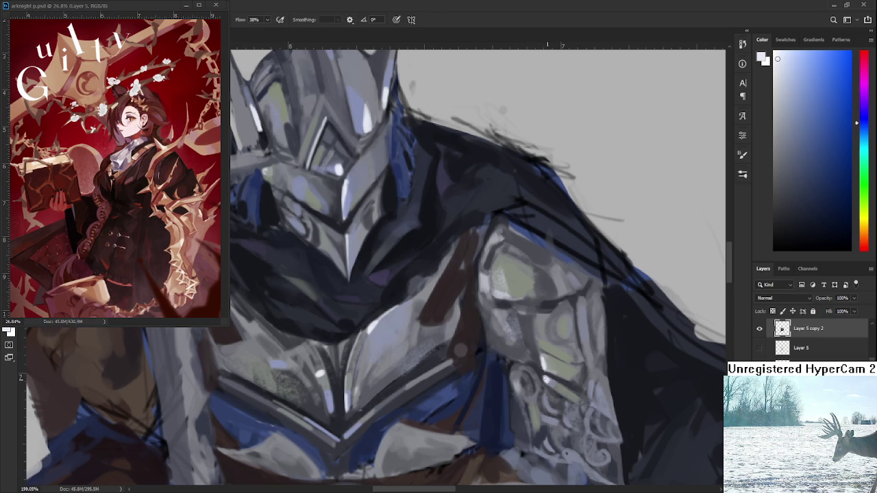
Paint and brighten a light grey vertical highlight on the shoulder plate, then resample greys
scroll(557, 355, "up", 1)
left_click_drag(548, 353, 555, 394)
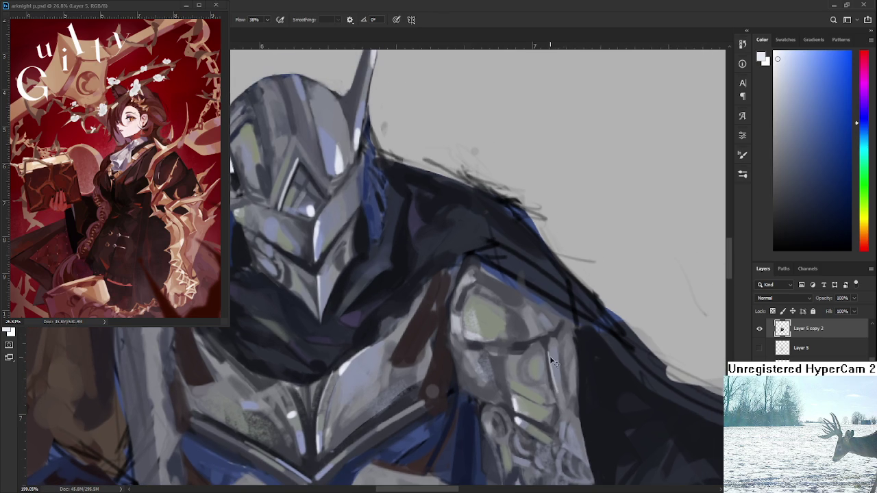
left_click_drag(548, 344, 555, 396)
left_click_drag(548, 345, 556, 395)
left_click(552, 372, "alt")
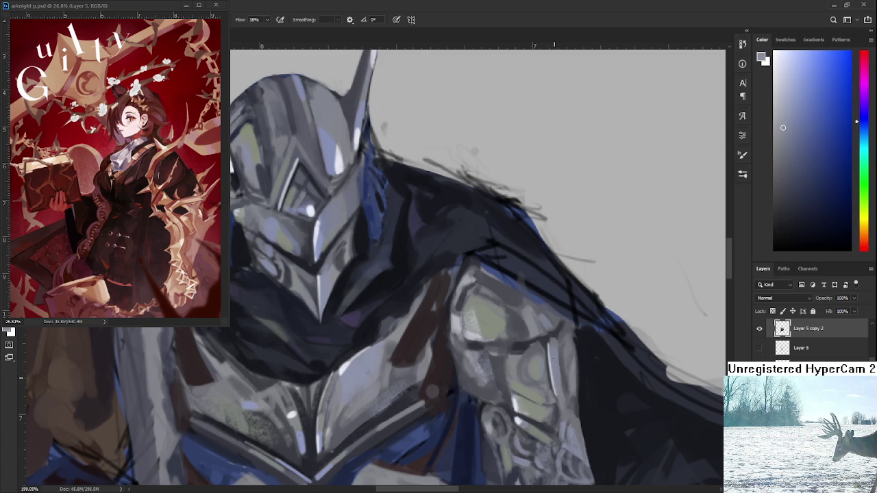
left_click(546, 338, "alt")
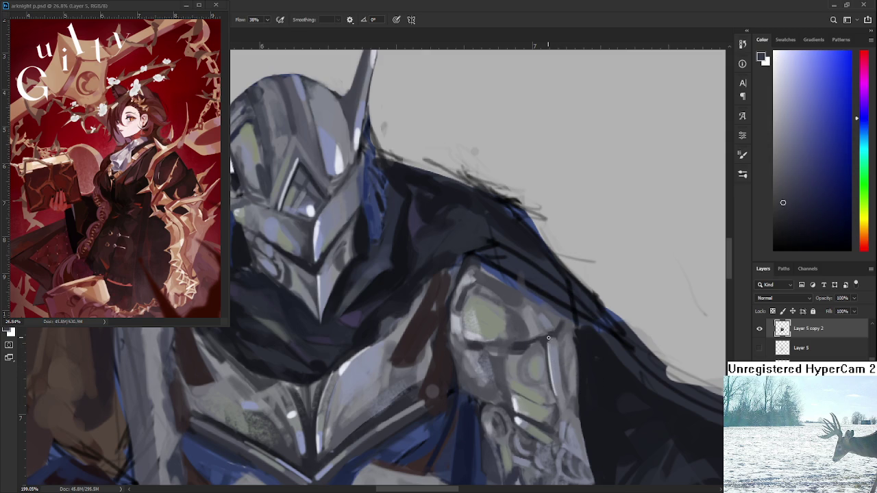
left_click(562, 334, "alt")
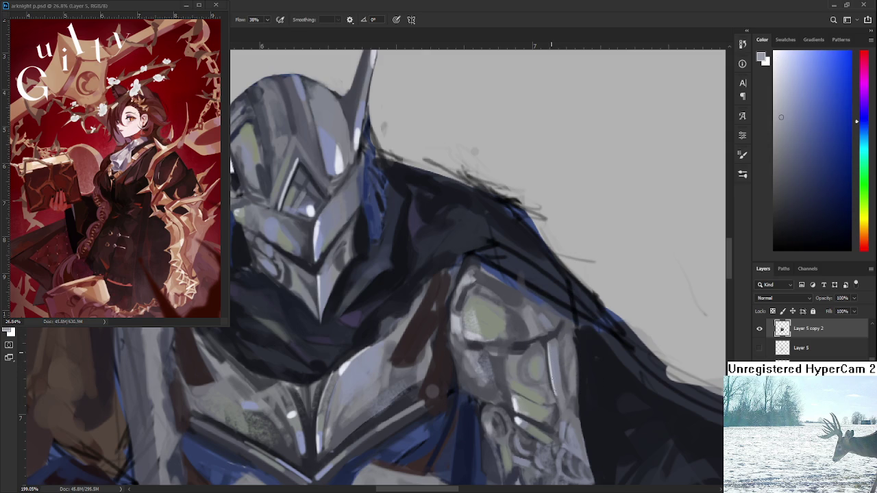
left_click(519, 417, "alt")
Add a near-white highlight to the shoulder plate and sample further armour greys
scroll(527, 353, "up", 2)
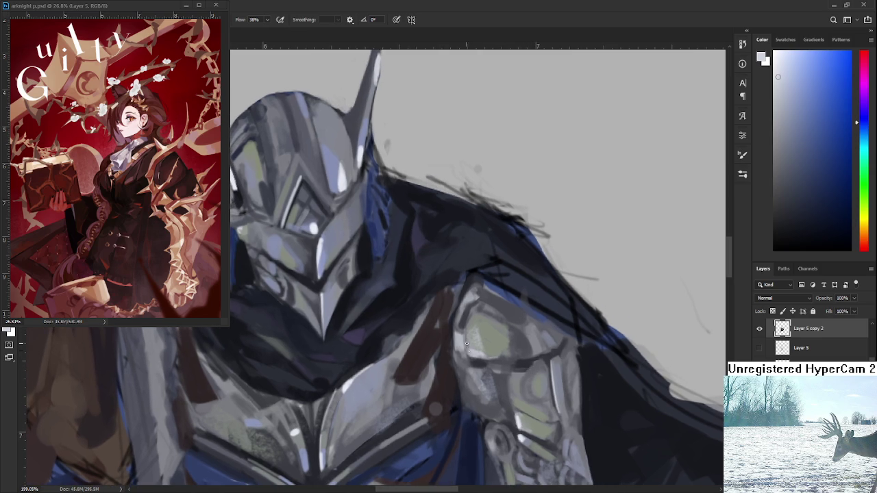
left_click(774, 66)
mouse_move(457, 334)
left_mouse_down()
mouse_move(456, 348)
mouse_move(454, 336)
left_mouse_up()
left_click(462, 344, "alt")
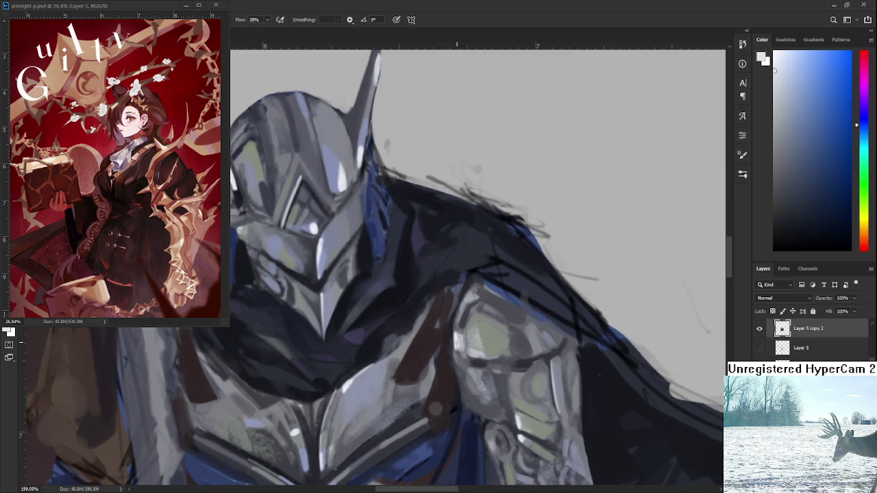
left_click(463, 338, "alt")
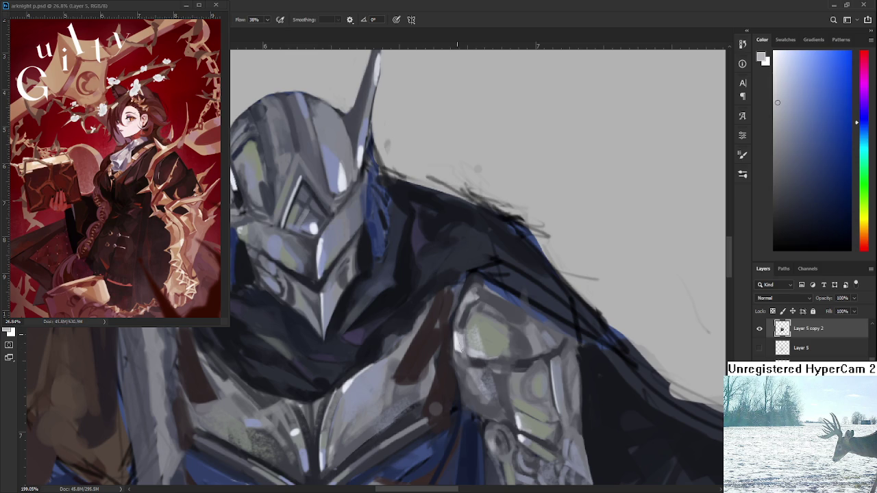
left_click(460, 338, "alt")
scroll(463, 369, "down", 1)
scroll(465, 363, "down", 1)
Sample mid and lighter greys from the armour to work on the engraved pauldron
scroll(470, 356, "down", 1)
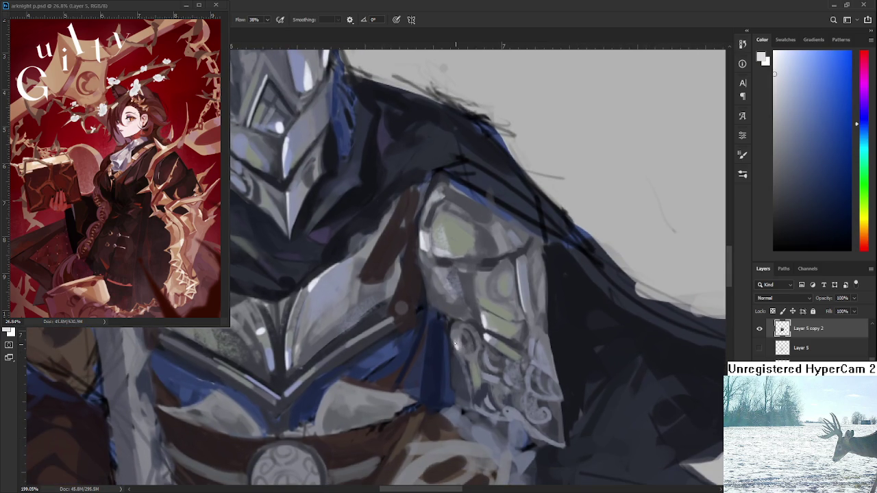
left_click(453, 342, "alt")
left_click(489, 309, "alt")
left_click_drag(520, 353, 518, 328)
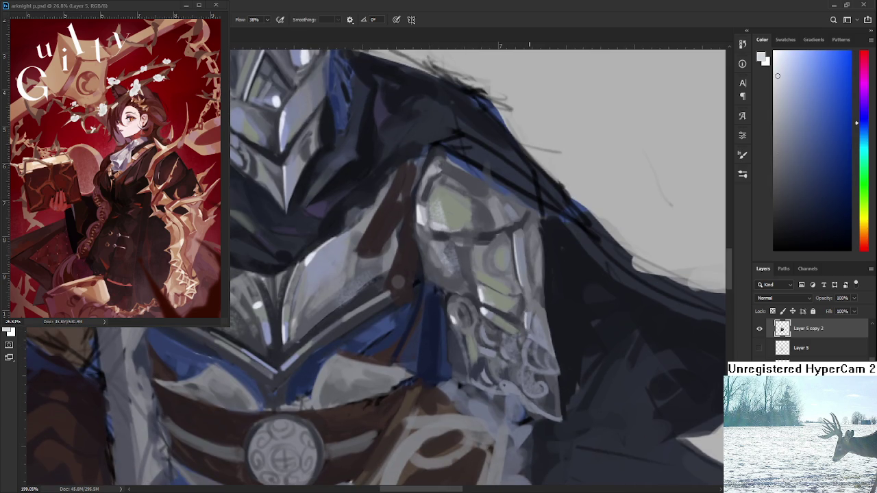
scroll(537, 303, "down", 3)
scroll(536, 303, "down", 2)
scroll(536, 304, "up", 5)
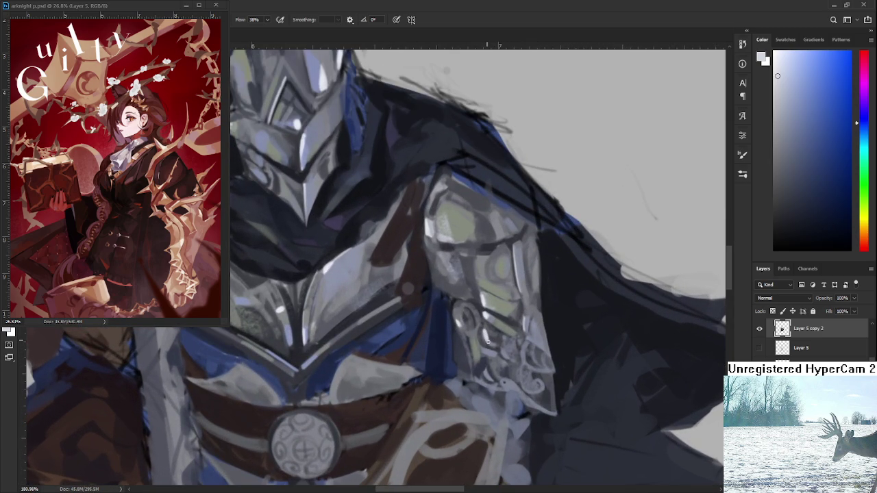
scroll(488, 337, "up", 5)
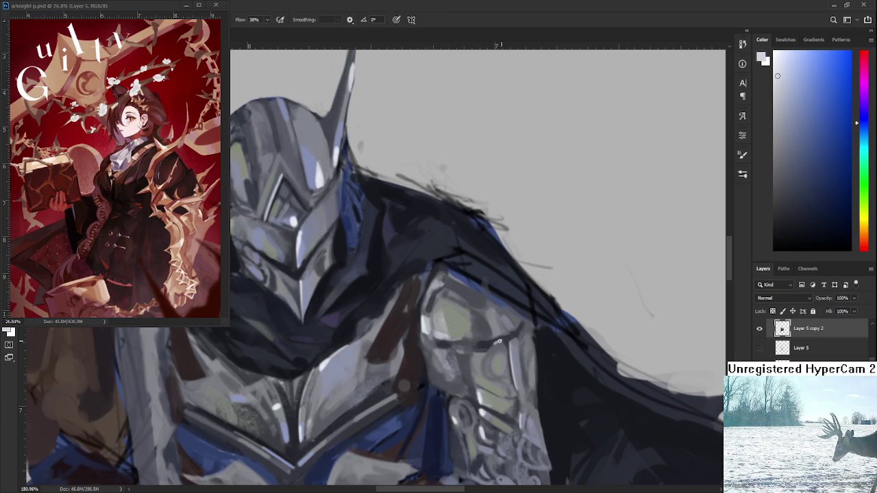
Sharpen the pauldron tip's light edge with darker and light greys, ending on a dark armour colour
left_click(495, 343, "alt")
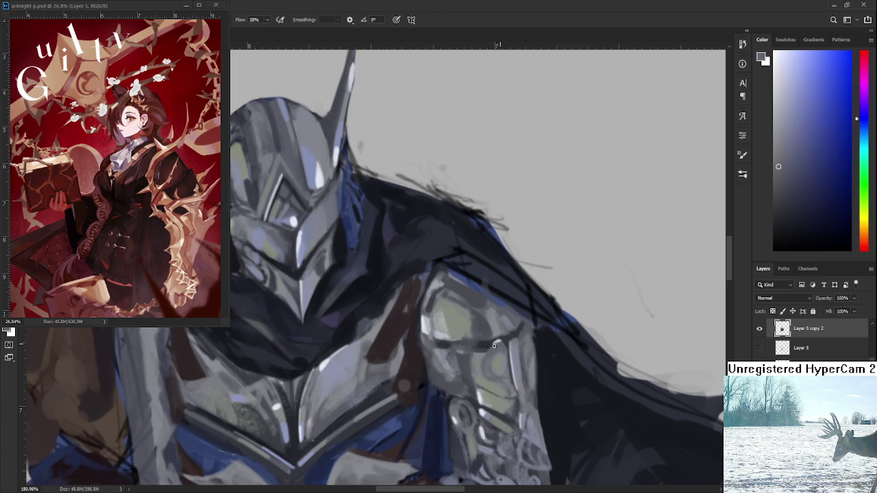
left_click(511, 348, "alt")
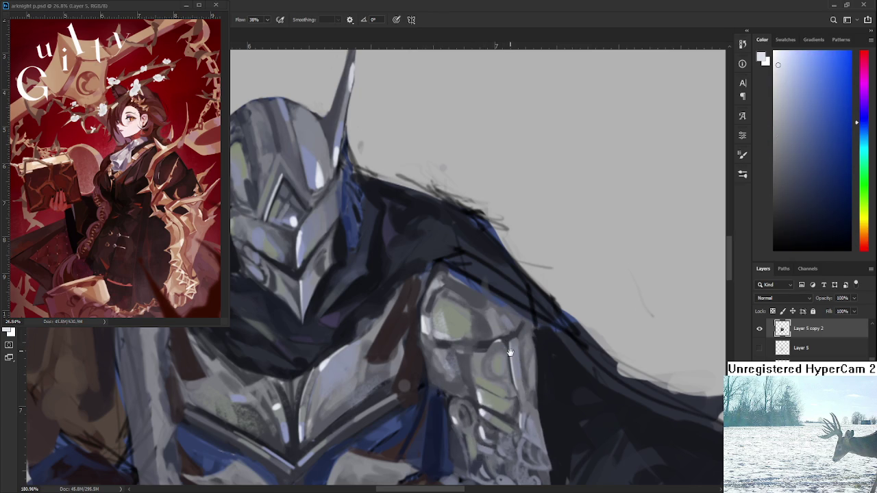
left_click_drag(509, 350, 514, 341)
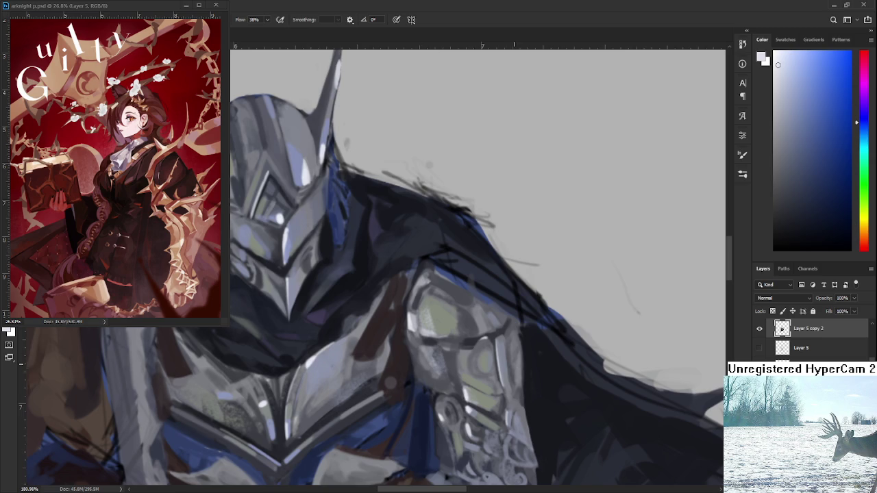
scroll(514, 373, "down", 1)
scroll(510, 372, "down", 1)
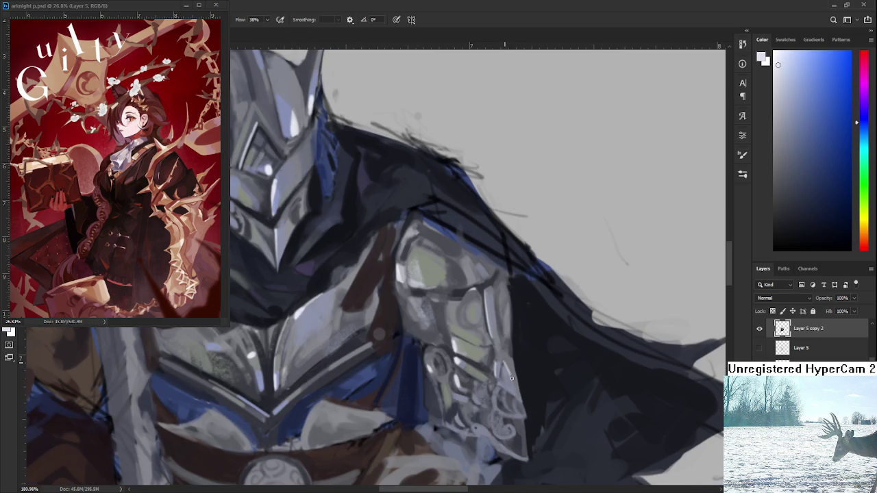
scroll(515, 406, "down", 1)
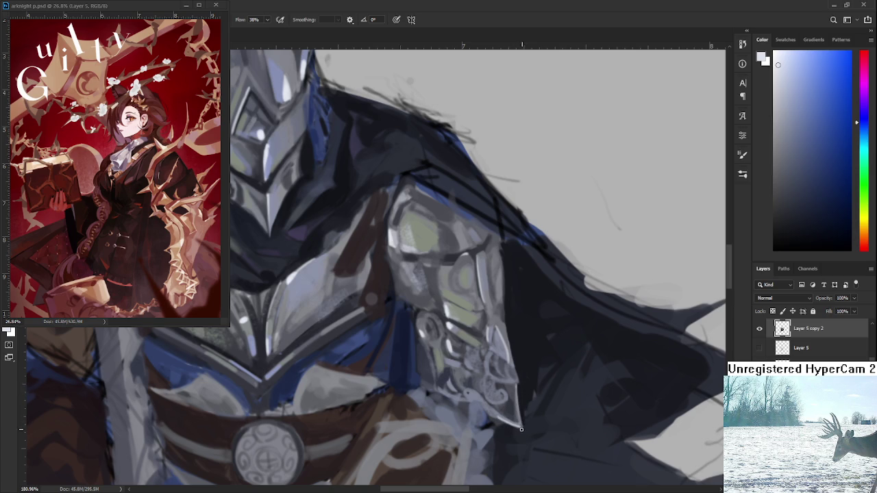
left_click(517, 387, "alt")
Alternate between armour grey and cape navy, settling on a lighter grey-blue from the armour
scroll(521, 385, "down", 3)
scroll(521, 384, "down", 2)
scroll(520, 384, "down", 2)
scroll(535, 289, "up", 3)
scroll(535, 289, "up", 2)
scroll(537, 298, "up", 2)
scroll(541, 304, "down", 1)
scroll(540, 302, "down", 2)
scroll(539, 301, "down", 1)
scroll(537, 299, "up", 1)
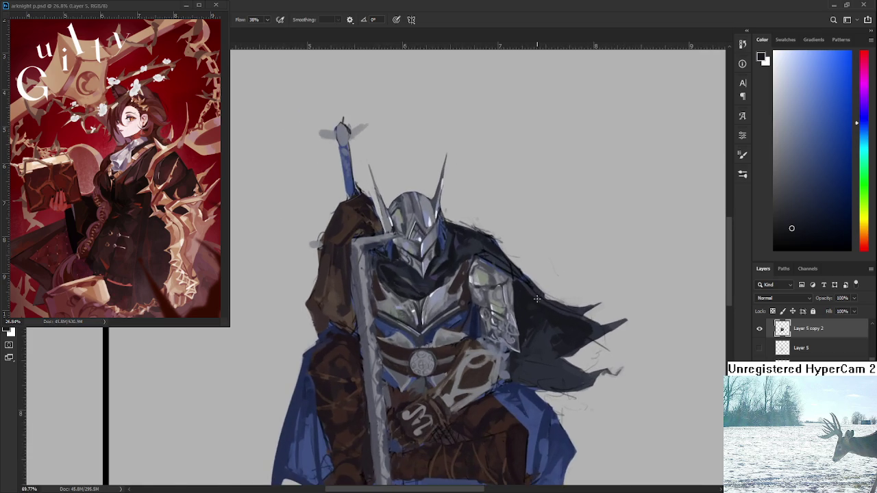
scroll(536, 300, "up", 1)
scroll(528, 305, "up", 1)
scroll(517, 315, "up", 1)
scroll(509, 328, "up", 1)
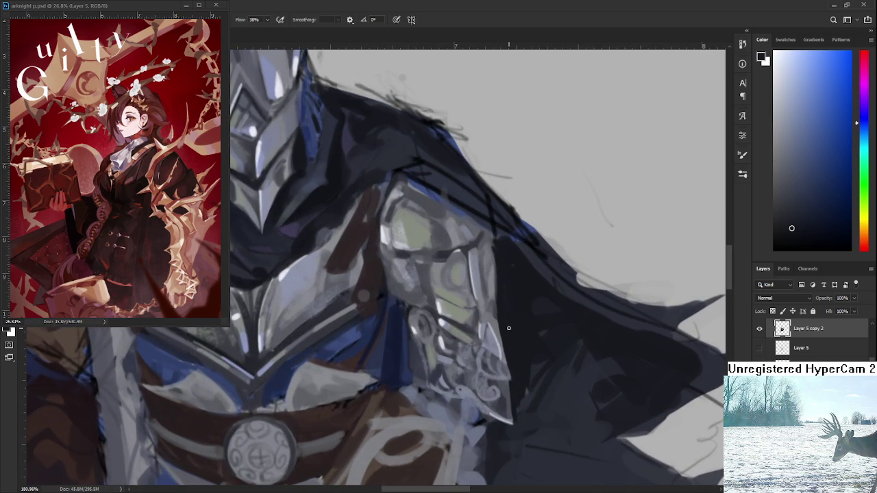
left_click(496, 324, "alt")
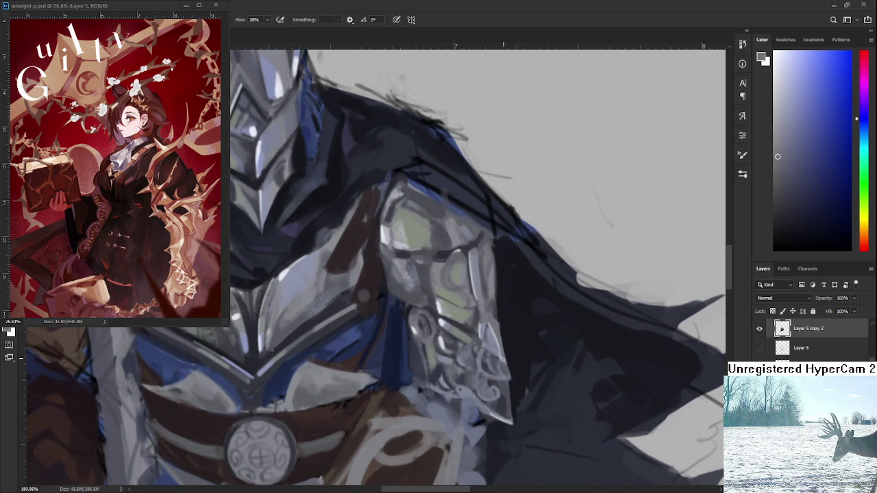
left_click(506, 332, "alt")
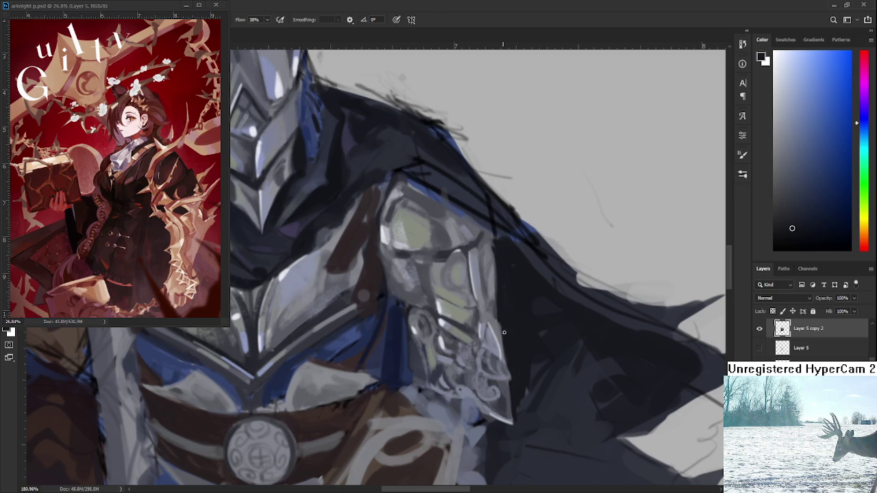
left_click(499, 324, "alt")
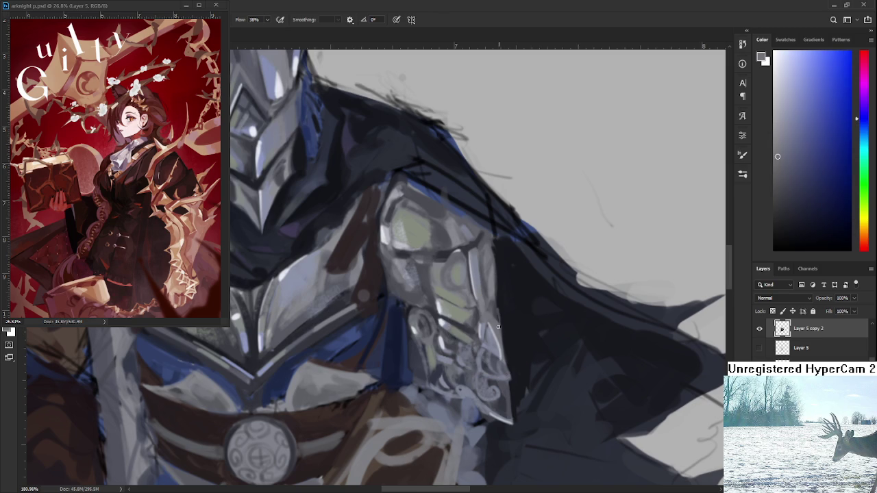
left_click(502, 303, "alt")
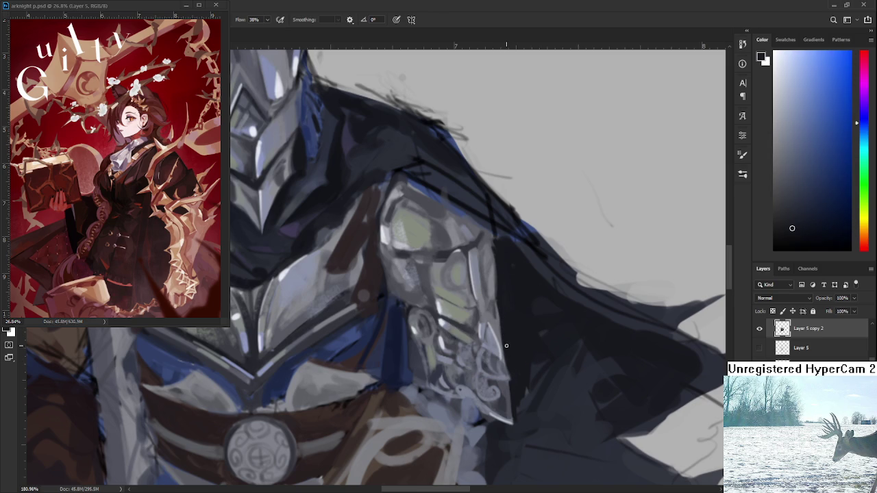
left_click(508, 379, "alt")
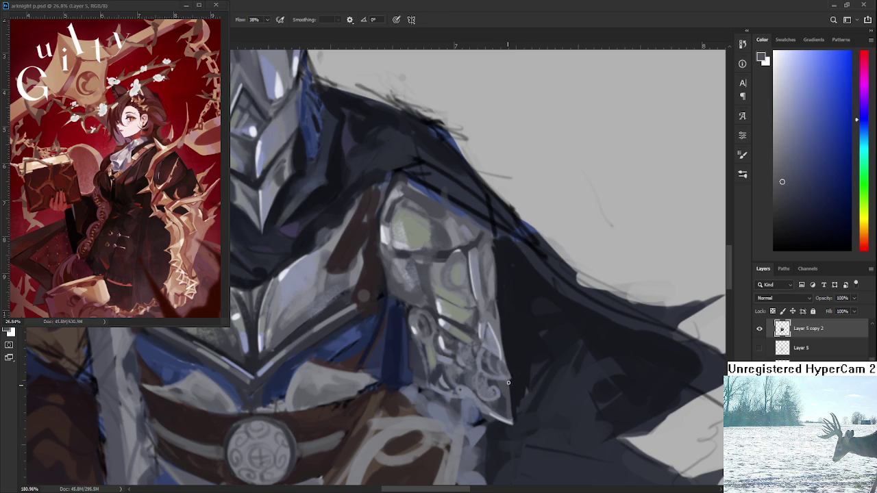
Zoom out and pan to show the full knight from helmet to cape
scroll(538, 344, "down", 2)
scroll(538, 344, "down", 2)
scroll(537, 339, "down", 1)
scroll(536, 331, "up", 3)
scroll(535, 331, "up", 2)
scroll(536, 332, "up", 1)
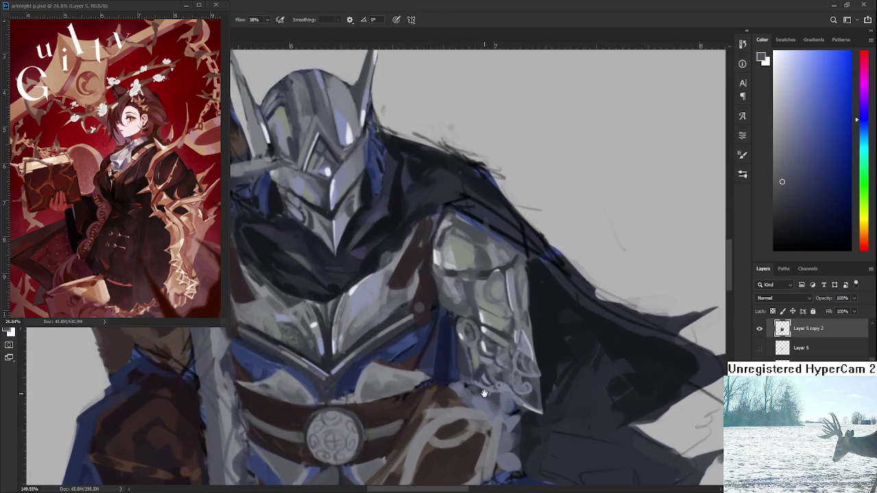
scroll(536, 331, "up", 1)
left_click_drag(508, 331, 551, 339)
scroll(552, 339, "down", 1)
scroll(542, 329, "down", 1)
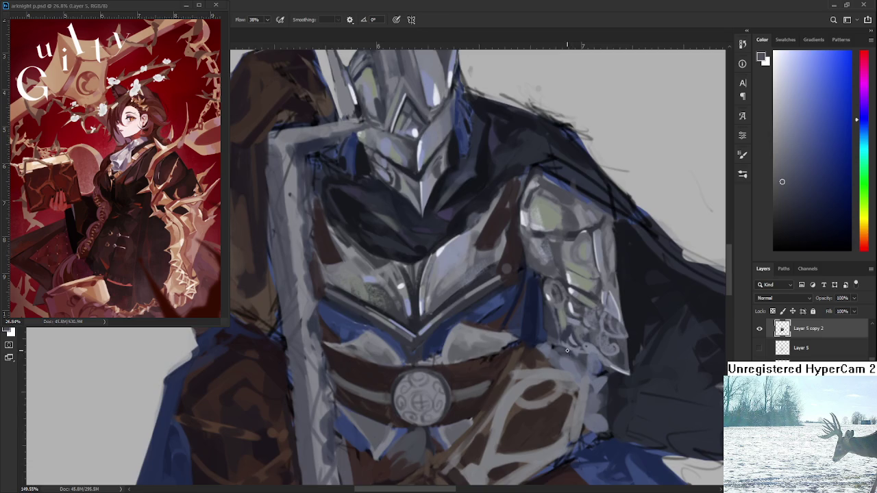
scroll(531, 315, "down", 2)
scroll(521, 303, "down", 1)
scroll(521, 302, "down", 1)
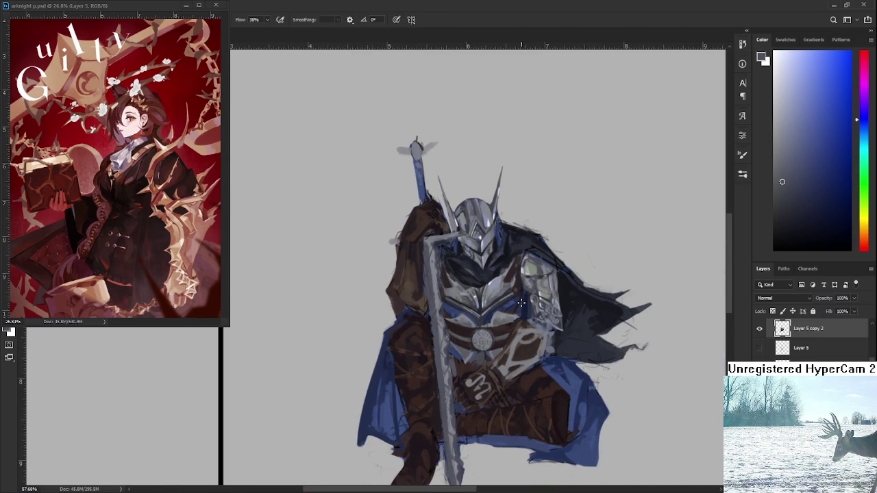
Zoom into the chest, tilt the view, and paint a thin light highlight along the chest plate edge
scroll(517, 304, "up", 1)
scroll(503, 310, "up", 1)
scroll(488, 319, "up", 2)
scroll(473, 328, "up", 2)
scroll(465, 332, "up", 2)
scroll(483, 353, "up", 1)
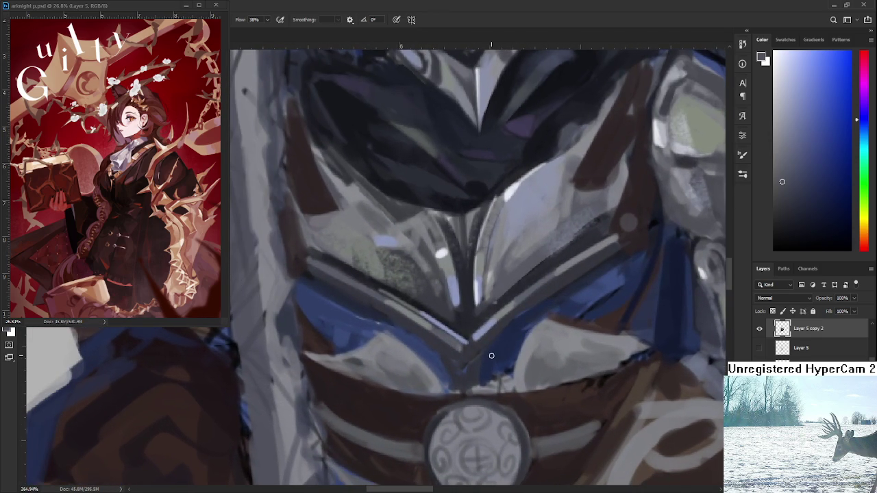
key("r")
left_click_drag(454, 353, 442, 312)
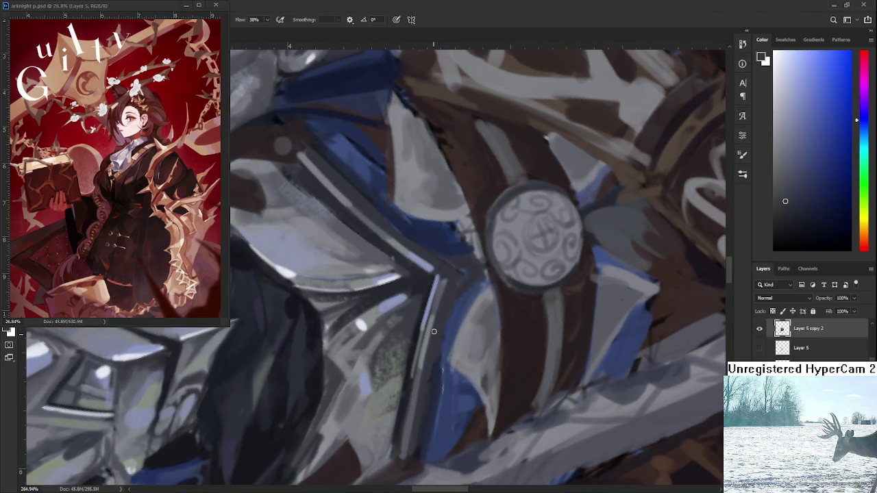
left_click_drag(415, 393, 411, 450)
Rotate the view to a new angle and sample darker and lighter grey-blues from the chest plate
key("r")
mouse_move(509, 297)
left_mouse_down()
mouse_move(414, 374)
mouse_move(436, 374)
left_mouse_up()
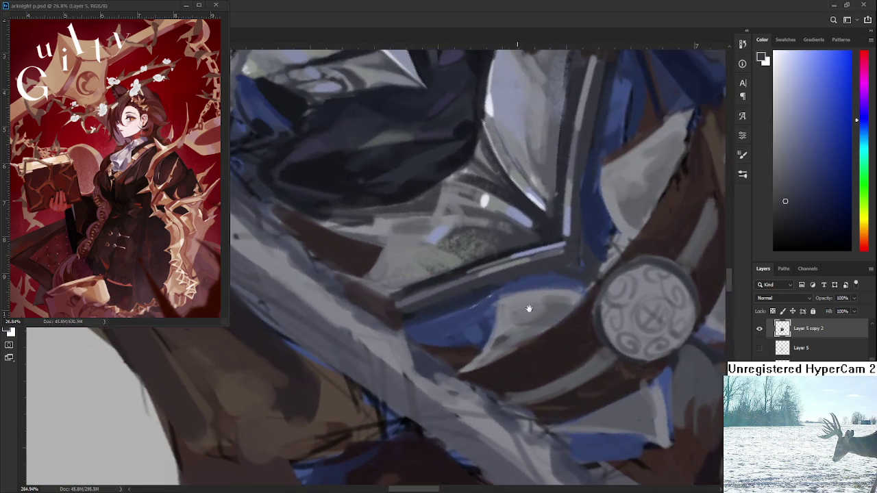
left_click_drag(437, 374, 423, 317)
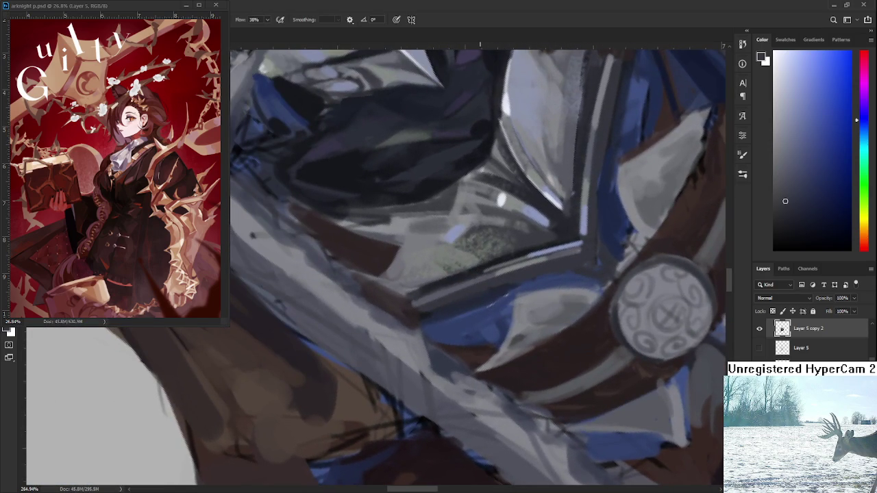
key("[")
key("[")
key("[")
left_click(506, 287, "alt")
left_click(500, 290, "alt")
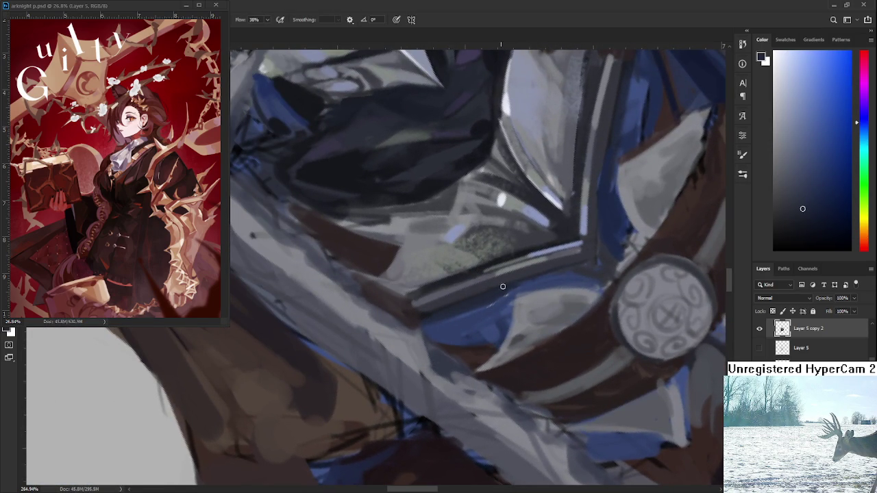
left_click(567, 262, "alt")
Roughen the cape's upper edge behind the right shoulder plate with dark hatching strokes
left_click_drag(590, 250, 482, 328)
left_click(481, 301, "alt")
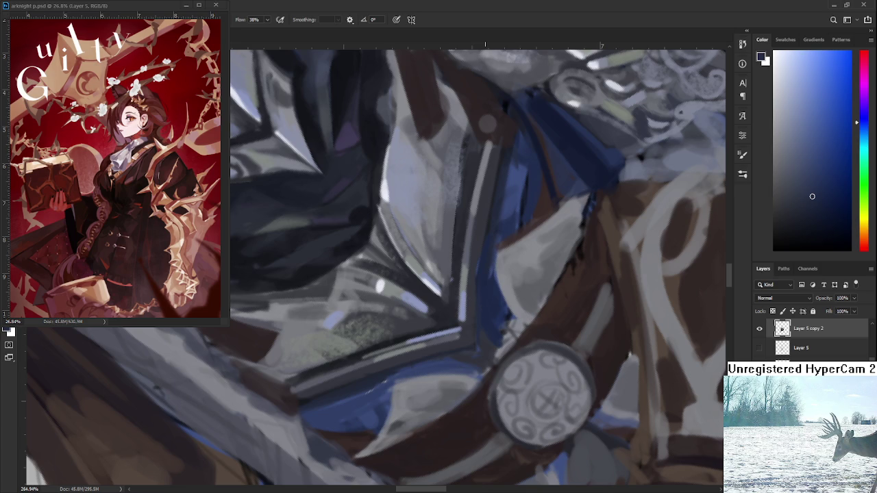
scroll(487, 123, "down", 5)
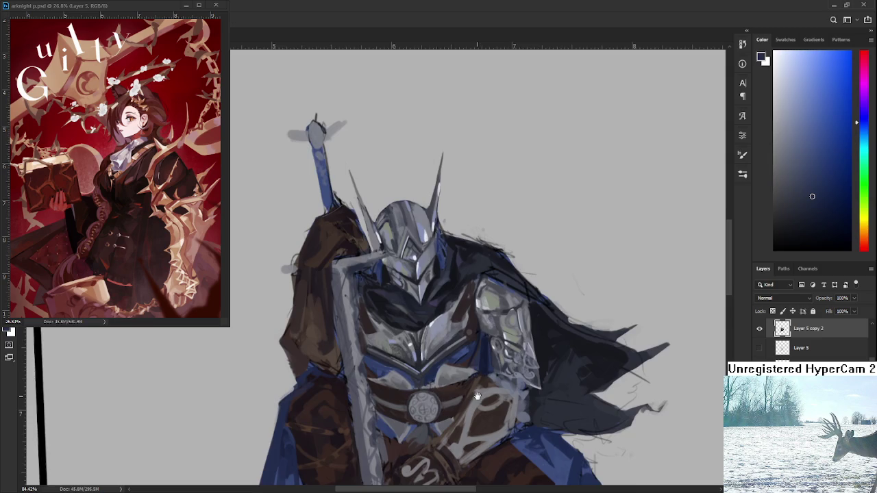
scroll(478, 396, "up", 2)
scroll(487, 377, "up", 2)
scroll(497, 352, "up", 2)
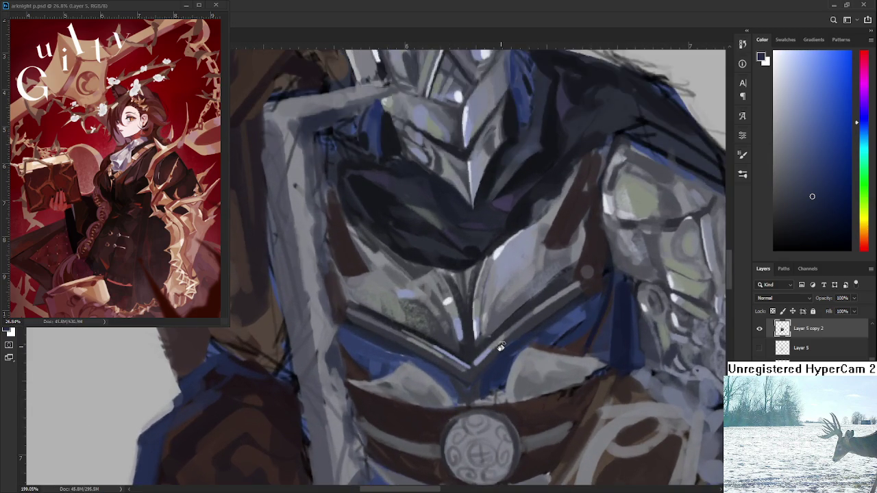
scroll(501, 348, "down", 3)
scroll(617, 274, "up", 1)
scroll(688, 219, "up", 1)
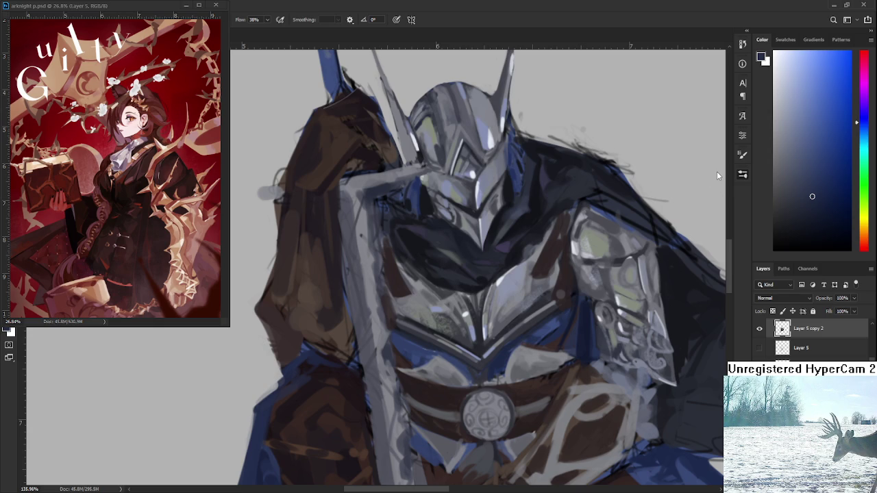
scroll(581, 314, "down", 4)
scroll(576, 313, "up", 2)
scroll(576, 313, "up", 1)
scroll(579, 309, "down", 3)
scroll(581, 301, "down", 2)
scroll(582, 299, "up", 2)
scroll(578, 300, "up", 2)
scroll(578, 301, "down", 1)
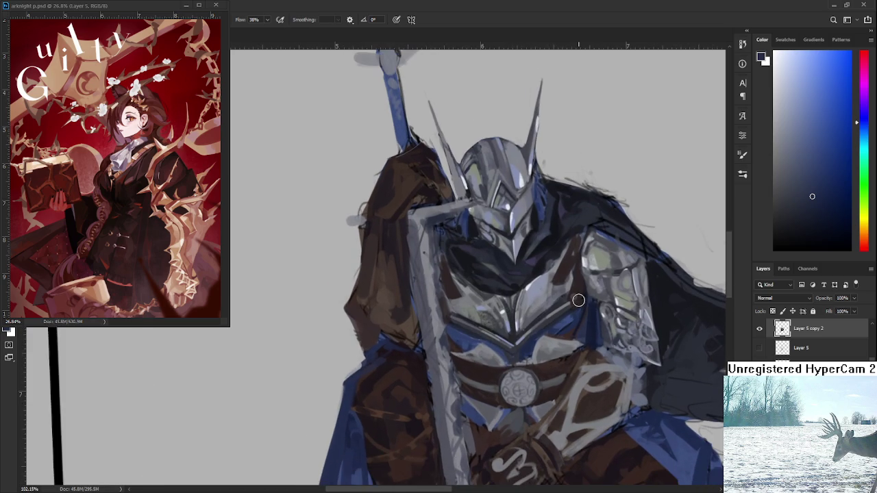
scroll(578, 300, "down", 1)
scroll(582, 288, "down", 1)
scroll(597, 265, "up", 3)
left_click_drag(598, 265, 441, 291)
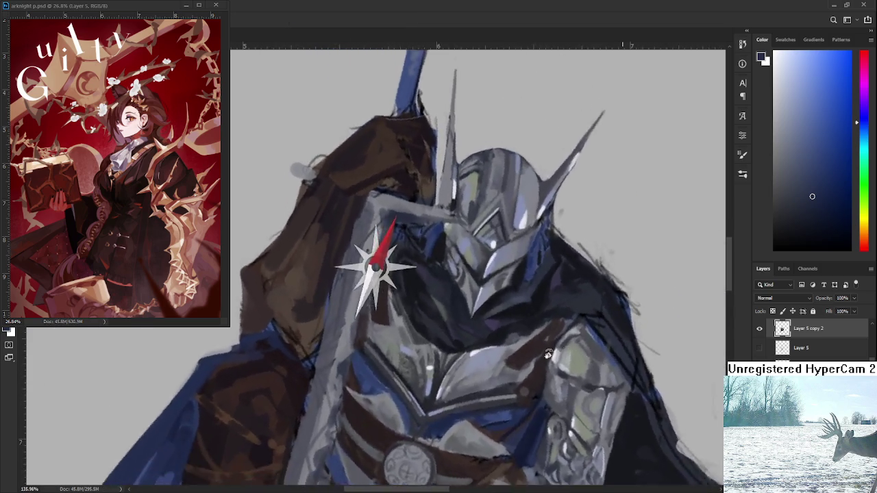
scroll(441, 290, "down", 1)
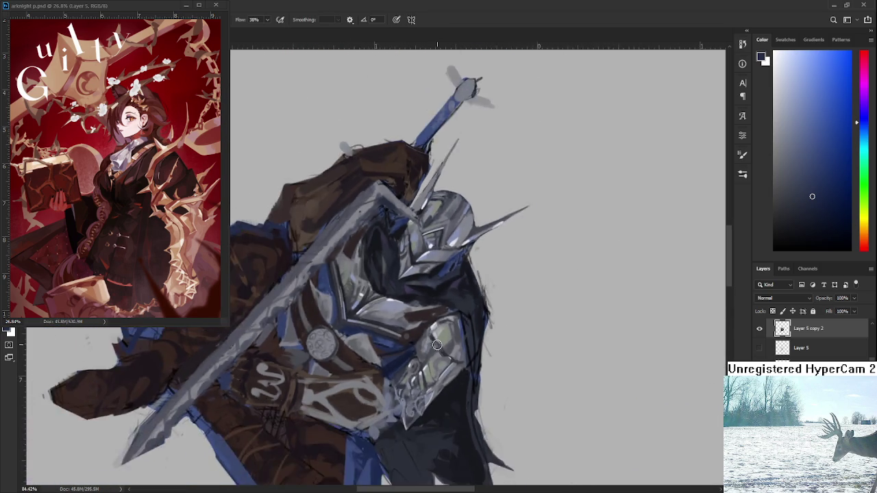
scroll(473, 289, "down", 2)
scroll(508, 288, "down", 1)
scroll(508, 288, "down", 2)
mouse_move(508, 287)
left_mouse_down()
mouse_move(545, 370)
mouse_move(651, 444)
left_mouse_up()
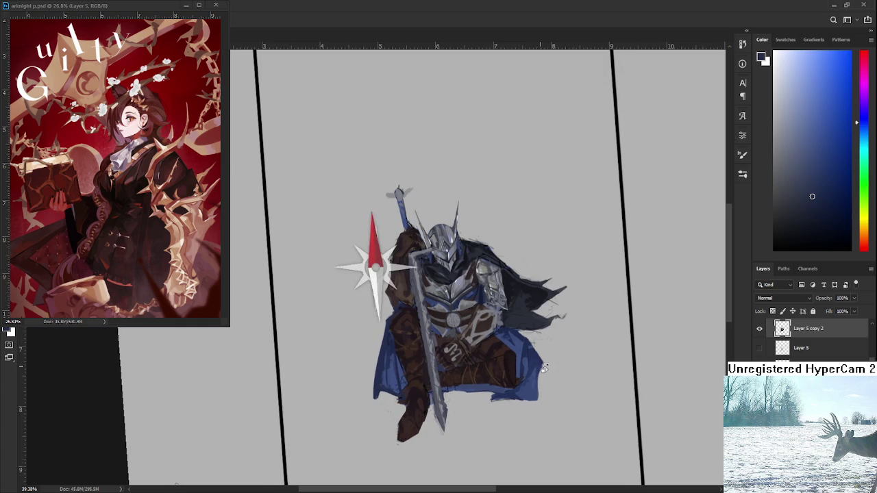
left_click(759, 348)
left_click(760, 329)
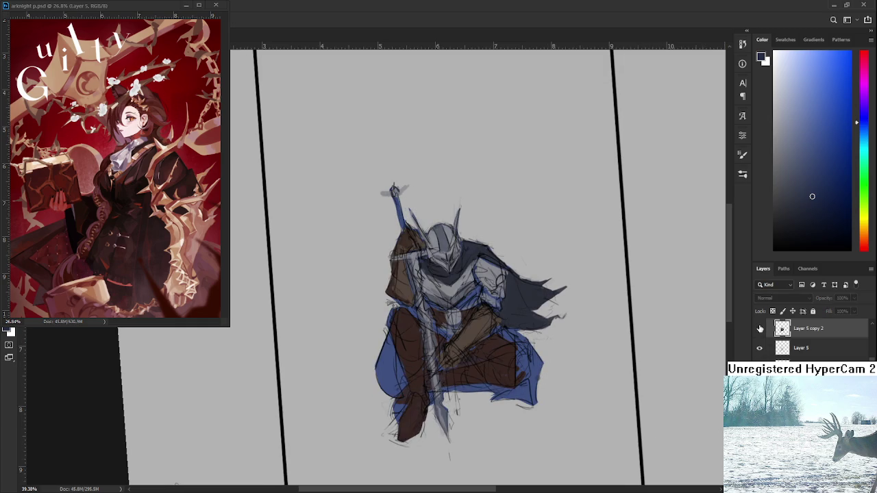
left_click(759, 329)
left_click(760, 329)
left_click(759, 329)
left_click(759, 329)
left_click(759, 329)
left_click(759, 329)
left_click(759, 328)
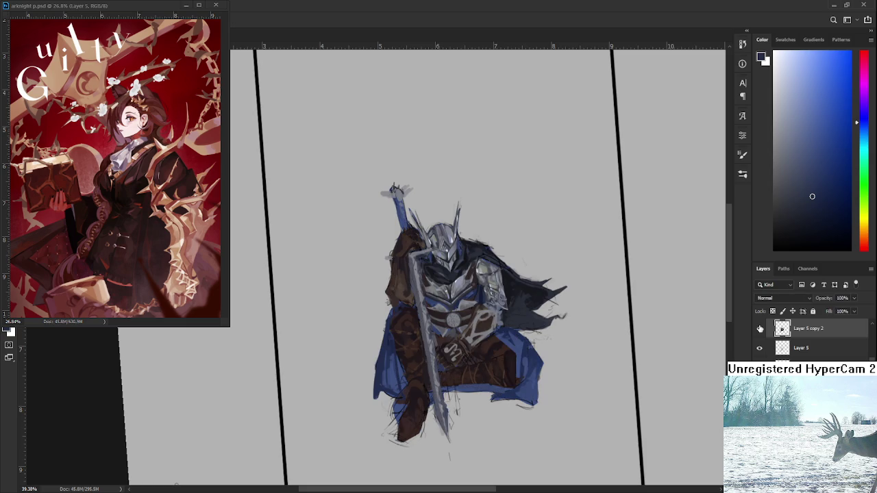
left_click(759, 329)
left_click(759, 329)
left_click(759, 348)
scroll(453, 293, "up", 5)
scroll(452, 293, "up", 5)
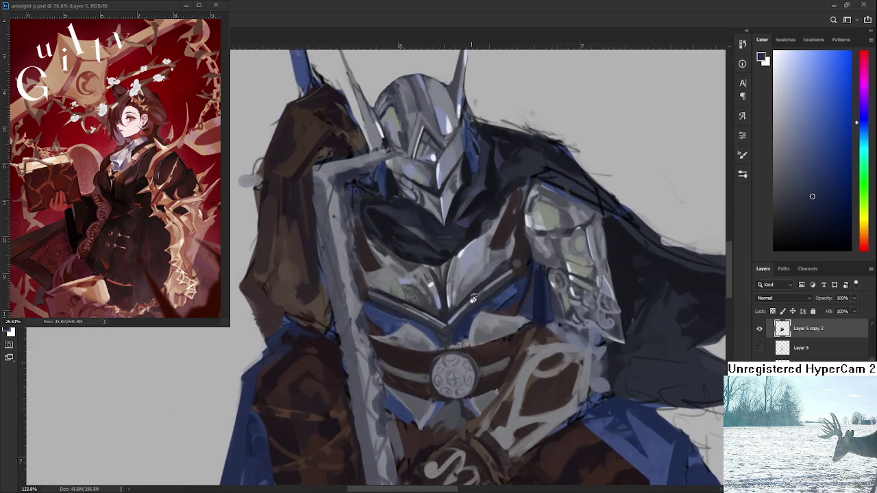
Frame the helmet and chest, enlarge the brush, and sample a darker blue-grey from the armour
scroll(534, 343, "down", 2)
mouse_move(532, 364)
left_mouse_down()
mouse_move(531, 404)
mouse_move(257, 303)
left_mouse_up()
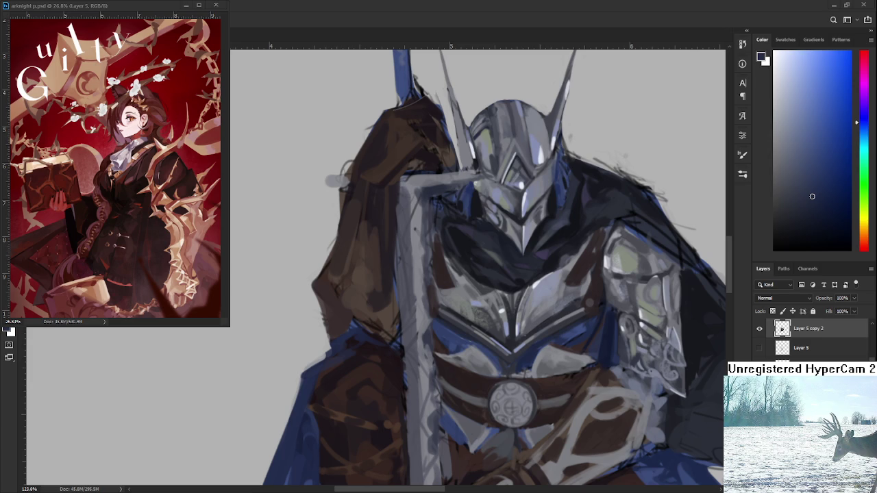
scroll(468, 359, "up", 1)
scroll(469, 359, "up", 1)
scroll(469, 359, "up", 1)
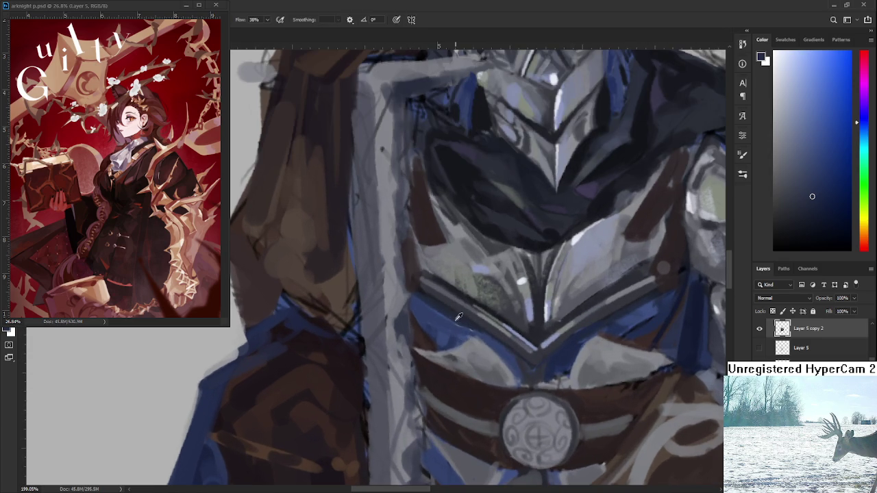
scroll(454, 312, "down", 1)
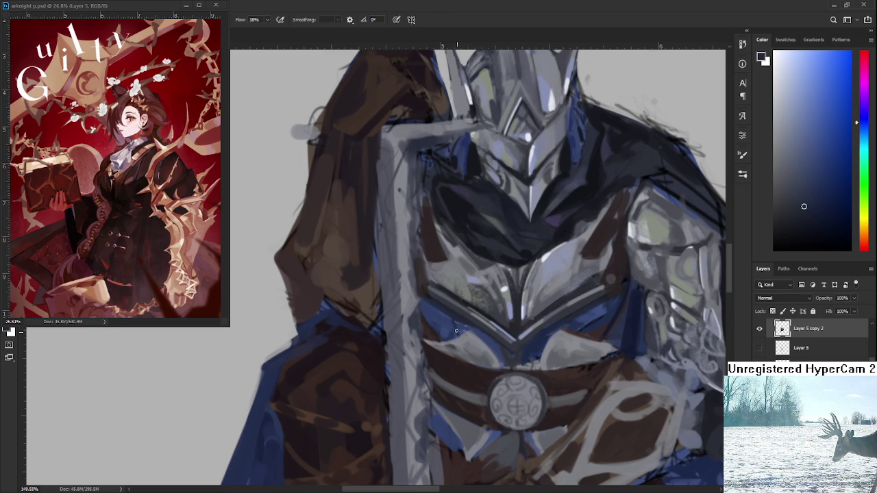
scroll(454, 321, "up", 1)
key("bracketright")
key("bracketright")
key("bracketright")
left_click(458, 329, "alt")
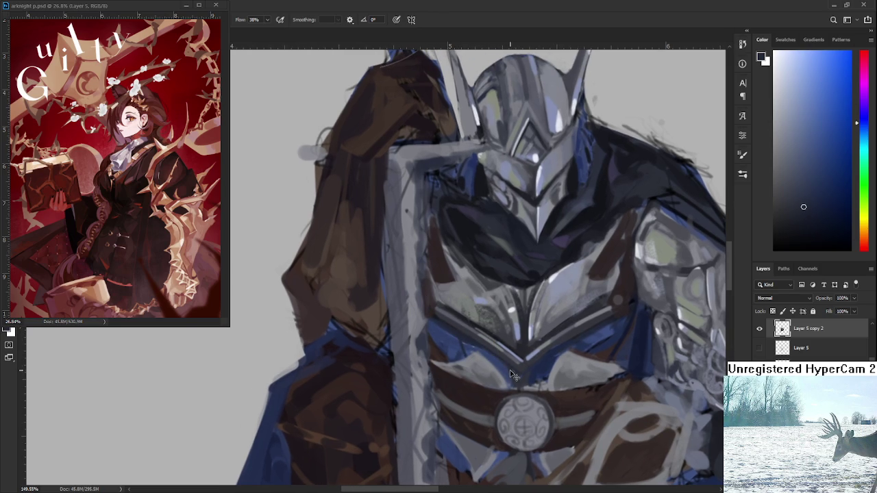
mouse_move(516, 383)
left_mouse_down()
mouse_move(492, 348)
mouse_move(487, 364)
left_mouse_up()
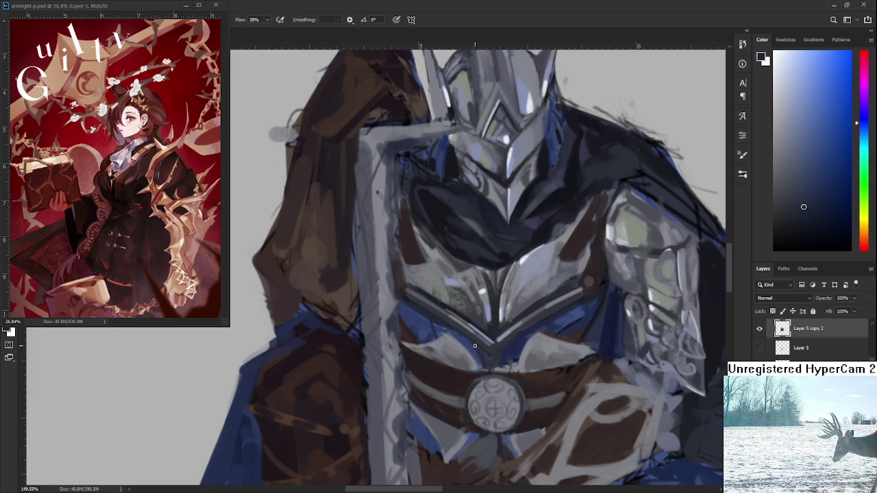
Paint lighter metallic grey highlights over the chest plate using mid greys and highlight tones sampled from it
left_click(483, 354, "alt")
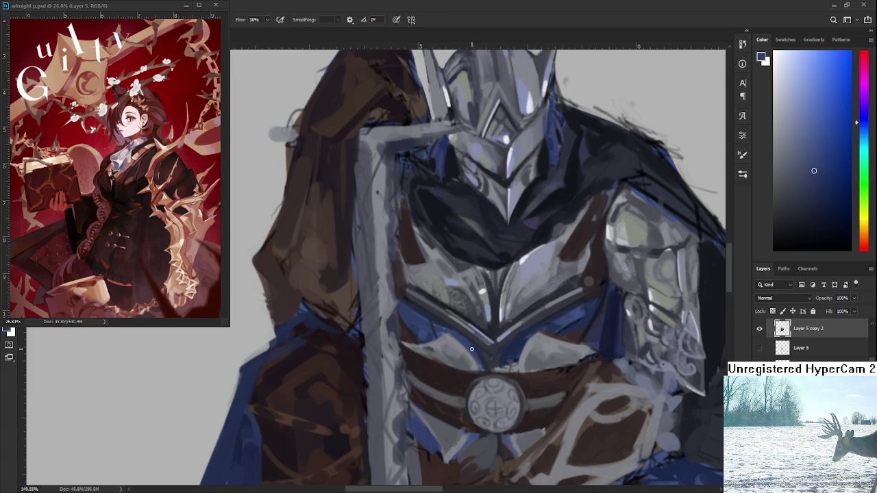
left_click(508, 347, "alt")
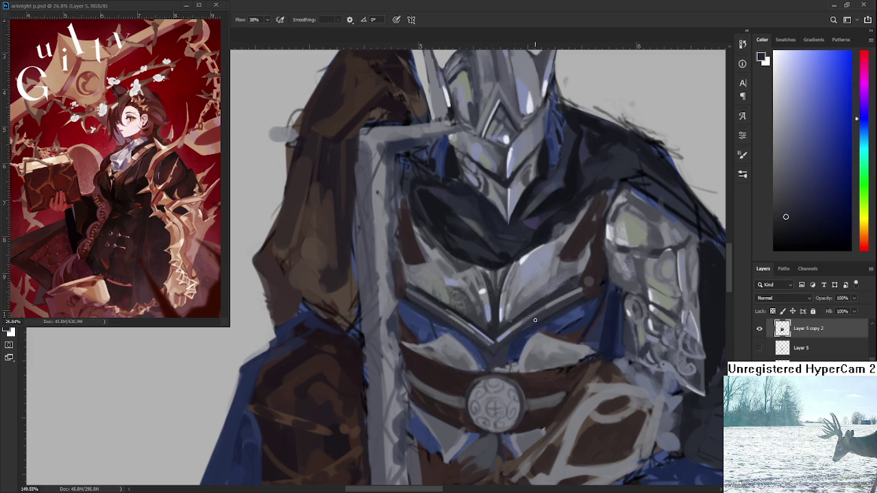
left_click(501, 352, "alt")
left_click(512, 343, "alt")
left_click(508, 359, "alt")
left_click(493, 359, "alt")
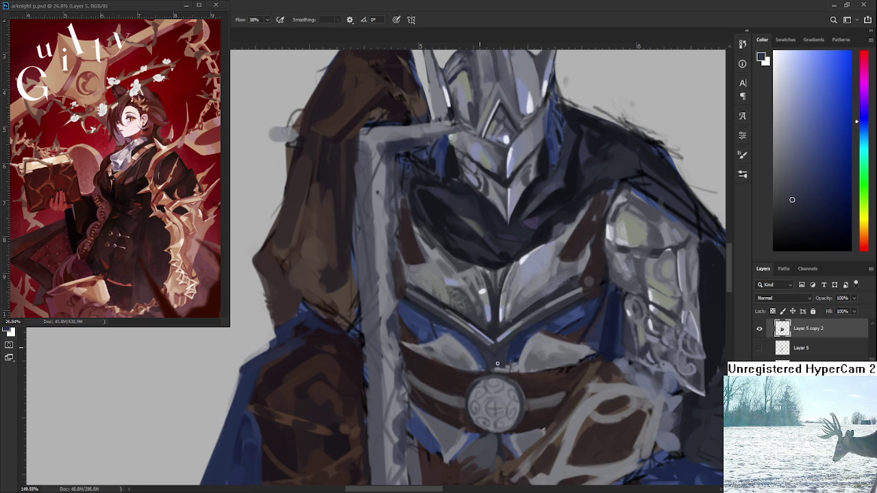
left_click(490, 346, "alt")
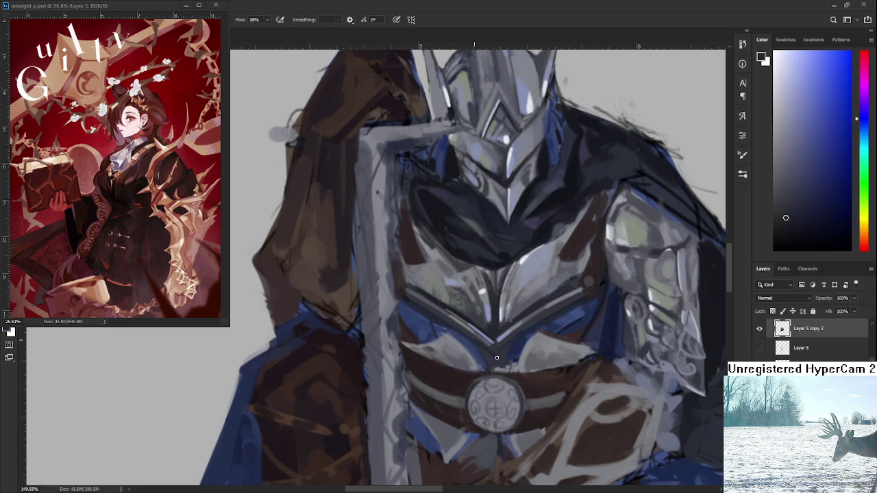
left_click(525, 332, "alt")
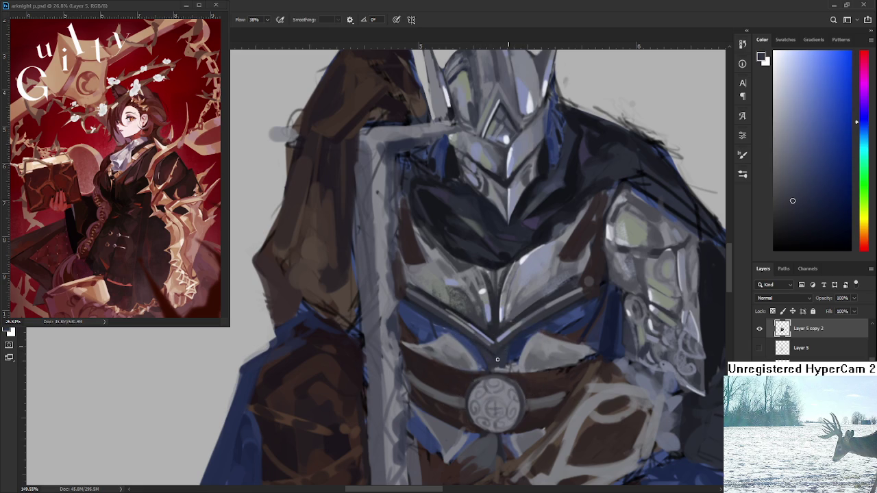
left_click(507, 350, "alt")
left_click(511, 344, "alt")
scroll(507, 353, "down", 5)
scroll(508, 352, "down", 2)
scroll(504, 339, "up", 3)
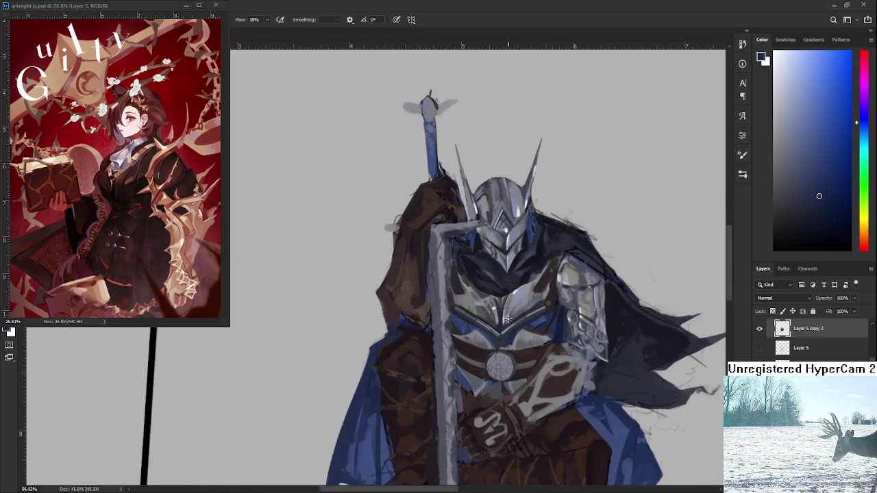
Sample greenish and blue-grey tones from the chest plate
scroll(501, 328, "up", 5)
left_click(488, 301, "alt")
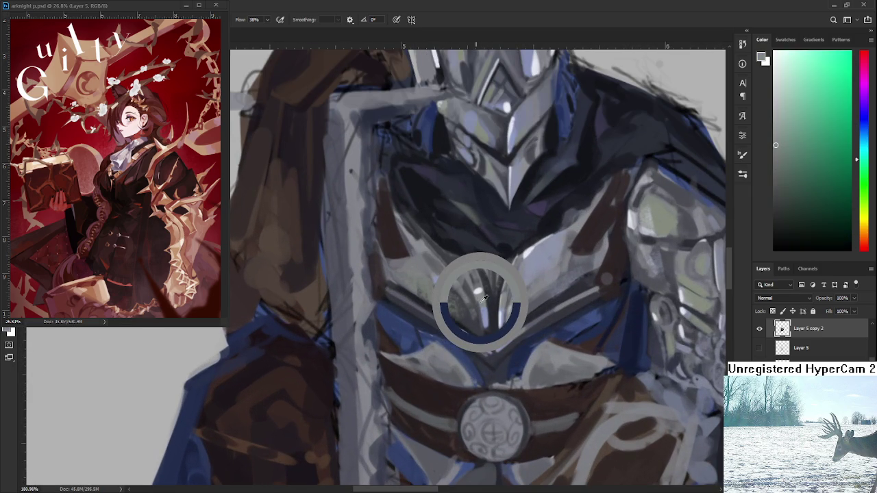
scroll(507, 342, "down", 1)
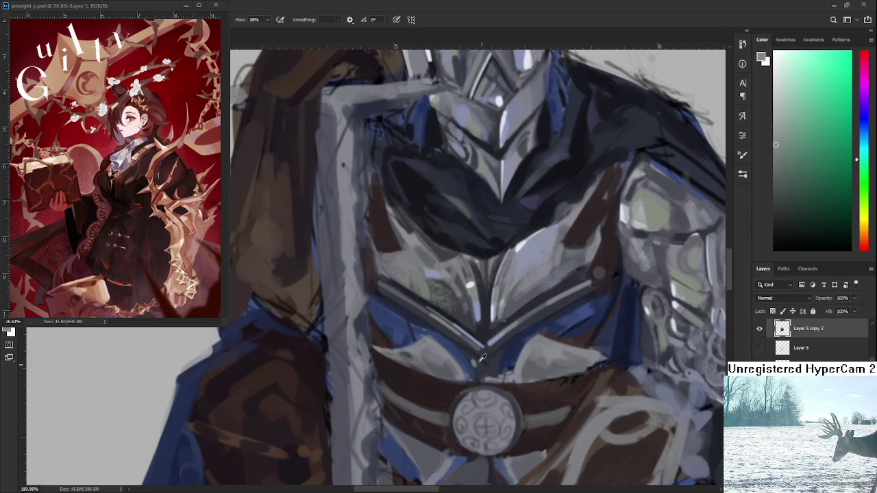
left_click(483, 356, "alt")
left_click(479, 359, "alt")
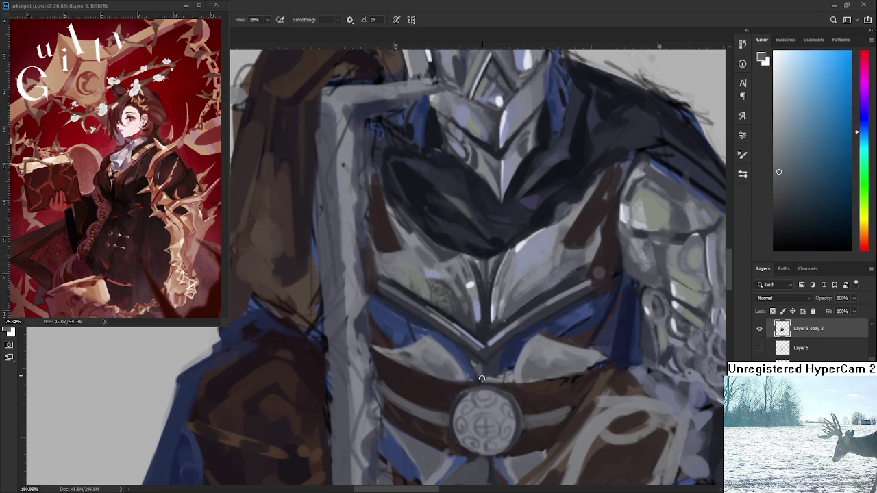
left_click(490, 370, "alt")
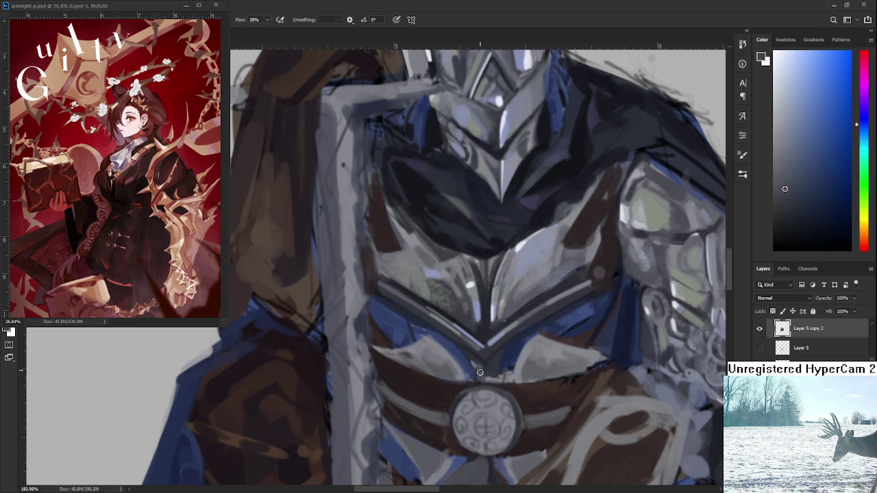
left_click(479, 364, "alt")
left_click(498, 358, "alt")
left_click(493, 364, "alt")
left_click(499, 361, "alt")
left_click(494, 362, "alt")
Pick cooler blue tones from the chest and choose a darker shade for the trim lines
left_click(472, 357, "alt")
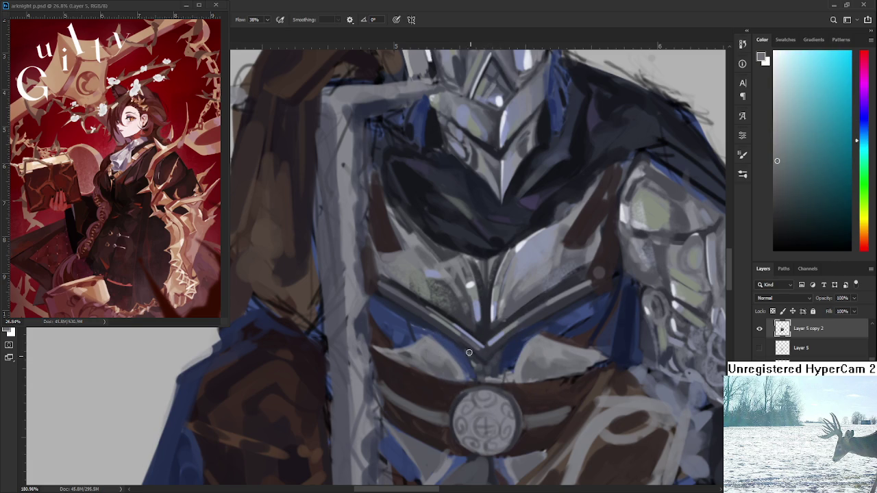
left_click(472, 353, "alt")
left_click(469, 346, "alt")
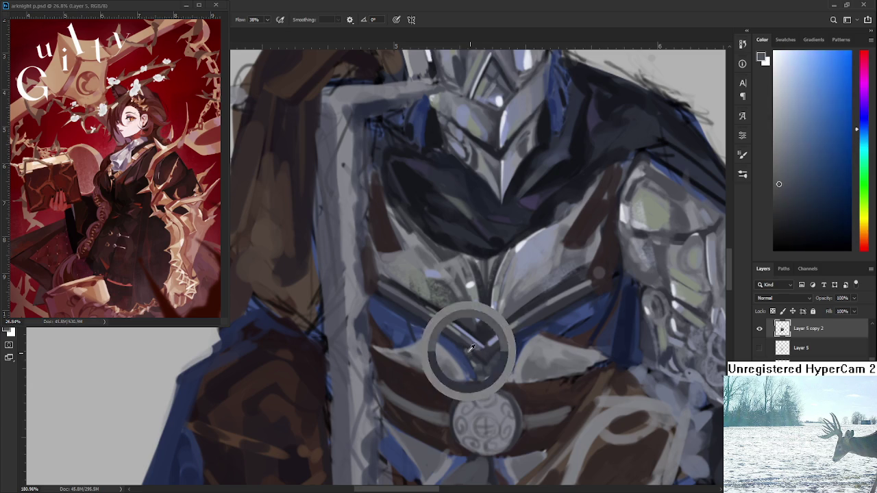
left_click(472, 346, "alt")
left_click(465, 346, "alt")
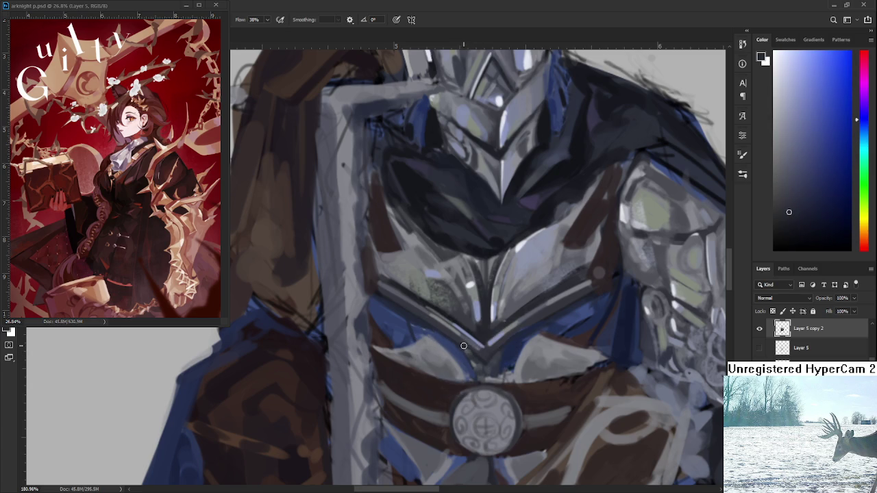
left_click(488, 361, "alt")
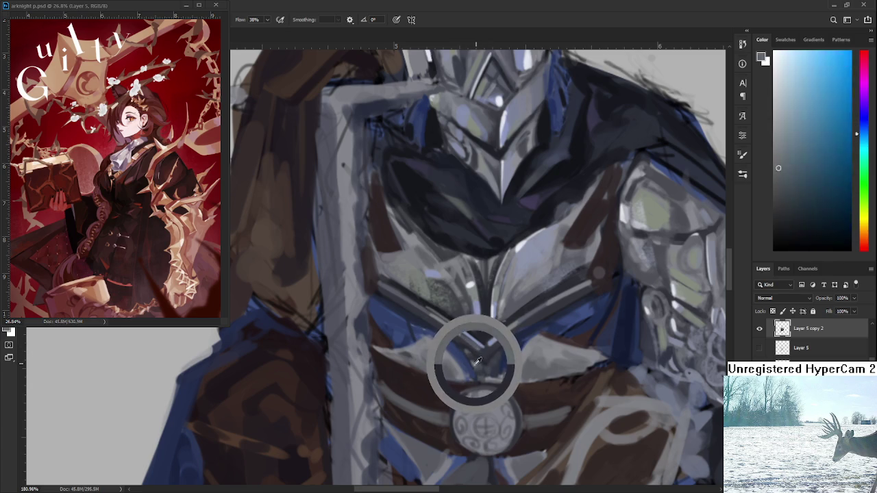
left_click(467, 357, "alt")
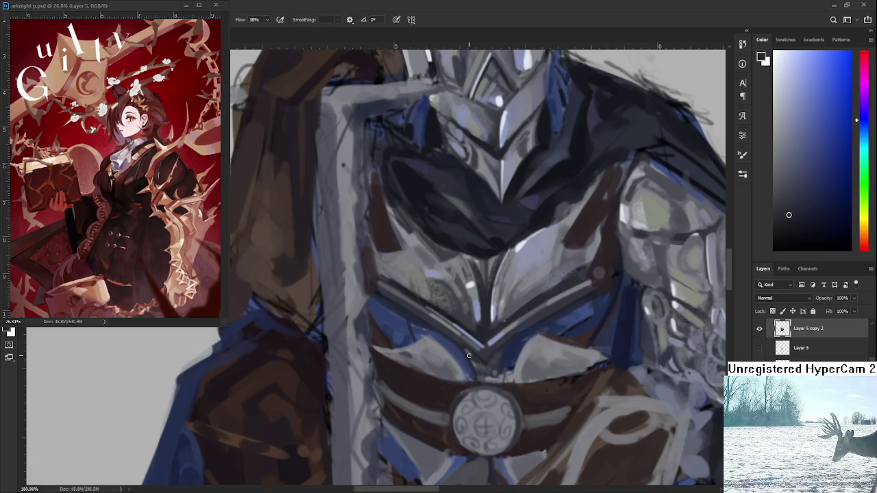
left_click(783, 233)
Rotate the canvas and paint dark trim along the chest plate's lower edge, then level the belt
scroll(505, 335, "down", 5)
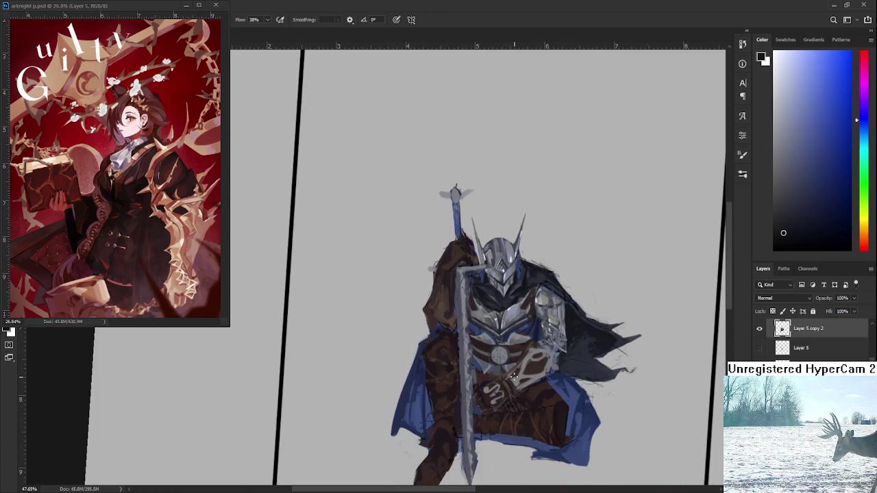
scroll(504, 343, "up", 2)
scroll(517, 335, "up", 2)
scroll(520, 333, "up", 1)
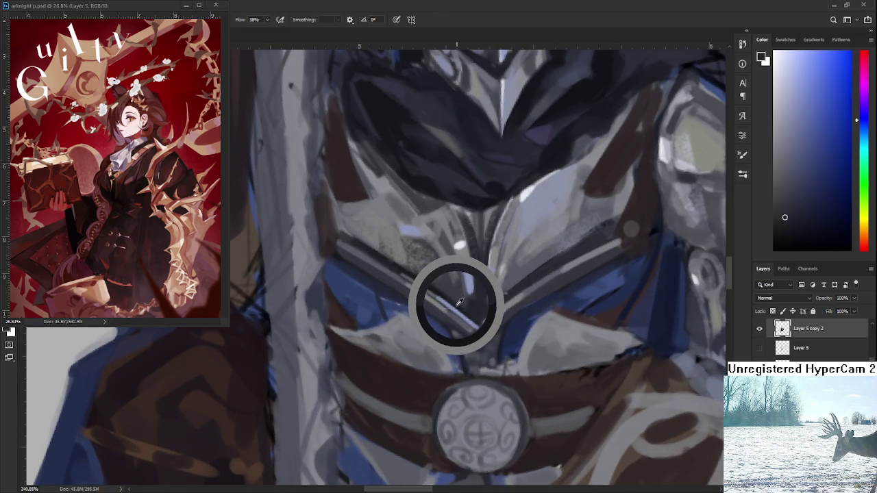
key("r")
mouse_move(500, 303)
left_mouse_down()
mouse_move(497, 344)
mouse_move(401, 363)
left_mouse_up()
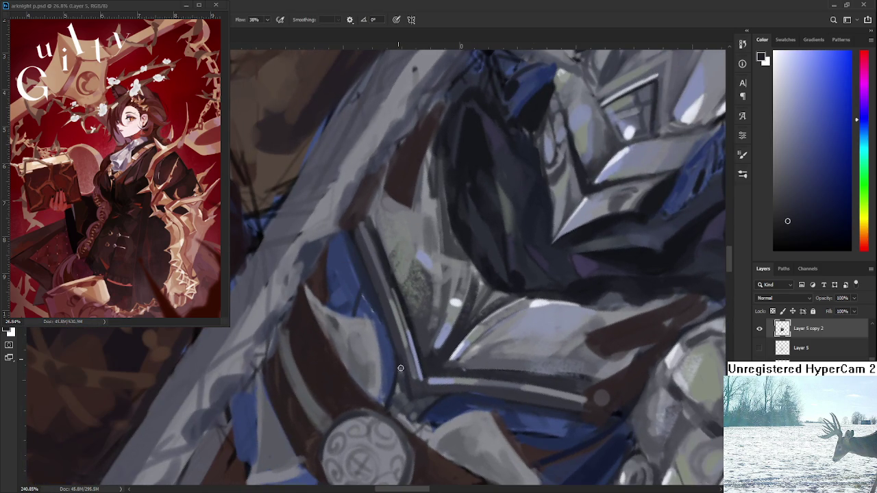
left_click(782, 240)
key("r")
left_click_drag(410, 398, 484, 322)
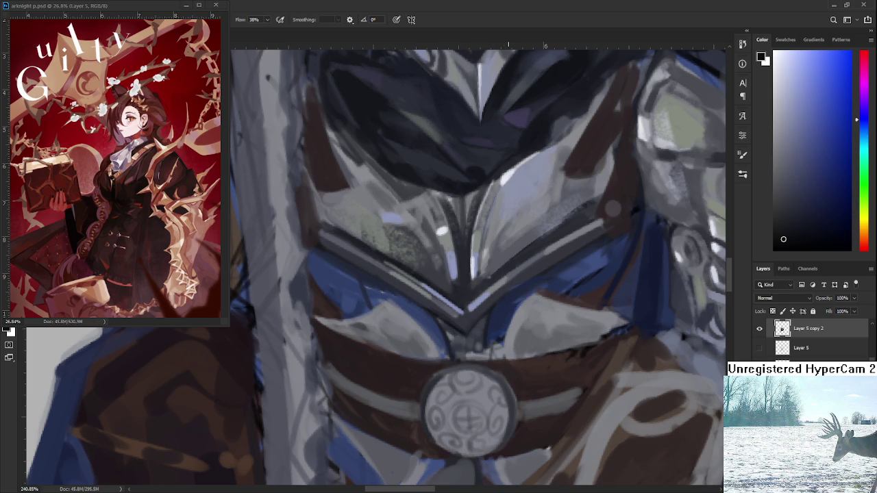
Zoom in on the chest plate and shrink the brush size
scroll(508, 294, "down", 3)
scroll(508, 295, "down", 4)
scroll(508, 294, "down", 1)
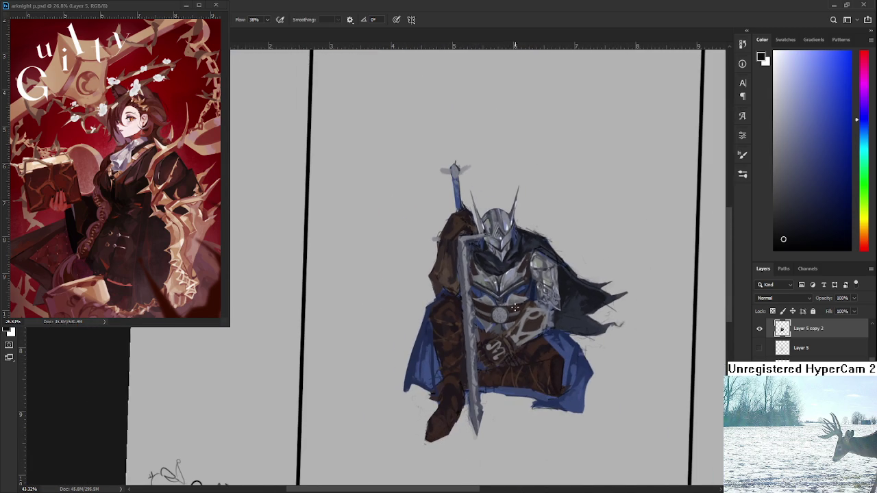
scroll(513, 307, "up", 1)
scroll(511, 305, "up", 2)
scroll(507, 304, "up", 2)
scroll(498, 299, "up", 2)
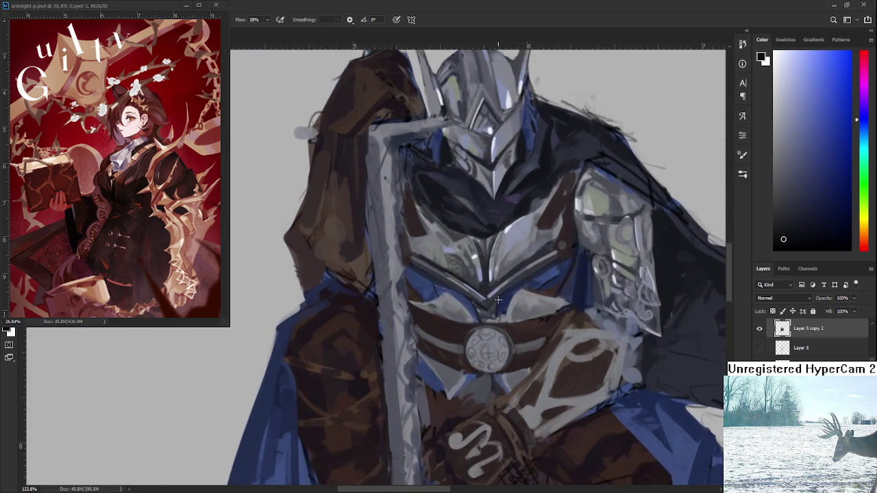
scroll(498, 300, "up", 1)
scroll(553, 288, "up", 1)
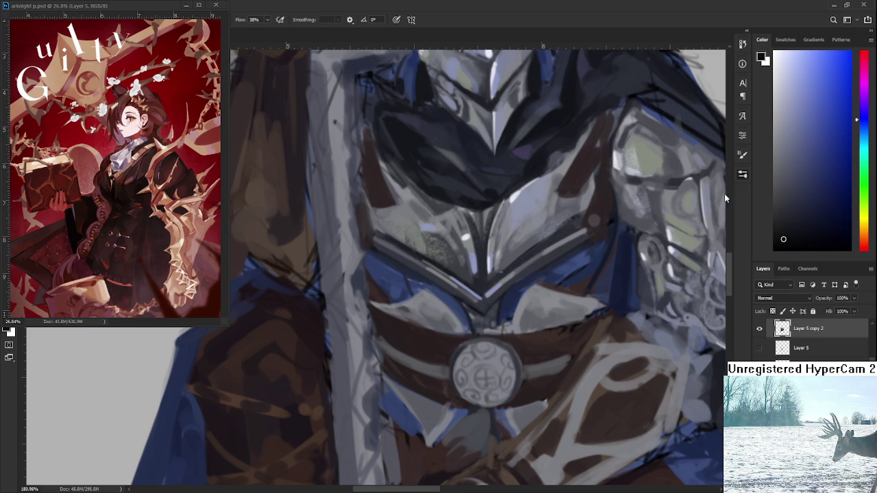
key("bracketleft")
key("bracketleft")
key("bracketleft")
key("bracketleft")
key("bracketleft")
left_click_drag(487, 313, 427, 340)
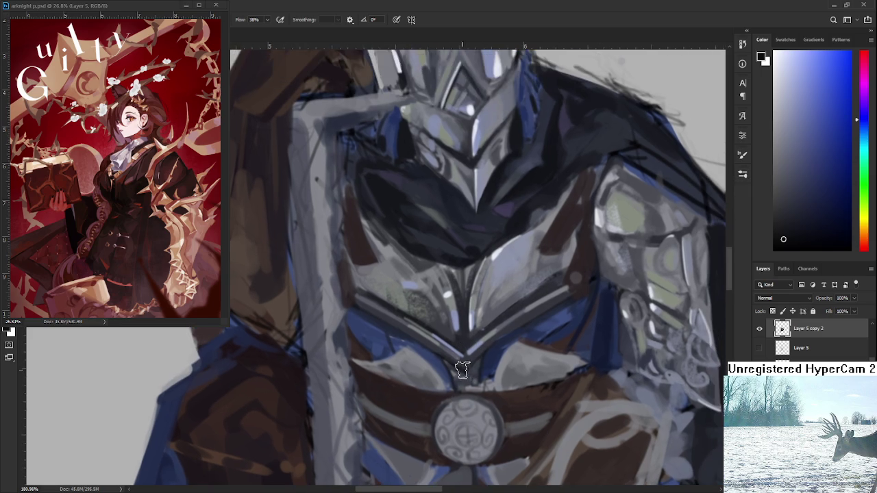
Sample several blue-grey tones from the left side of the chest armour
left_click(396, 331, "alt")
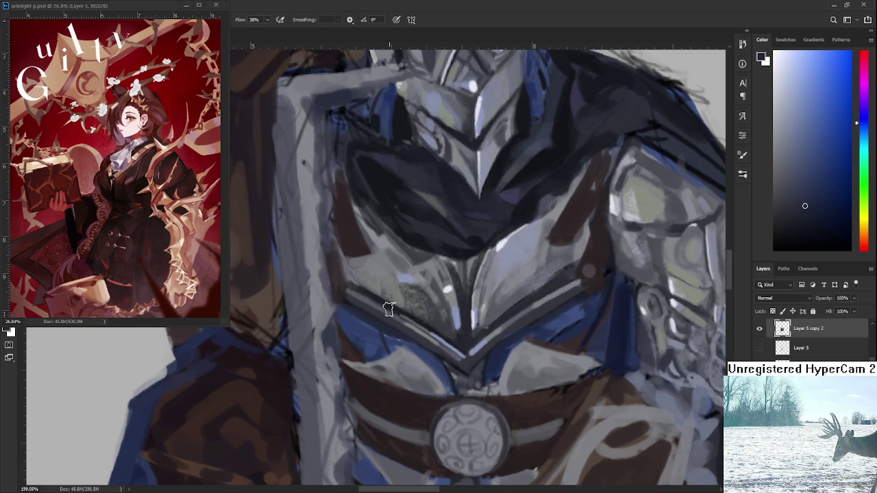
left_click(351, 313, "alt")
left_click(343, 313, "alt")
left_click(346, 325, "alt")
left_click(369, 342, "alt")
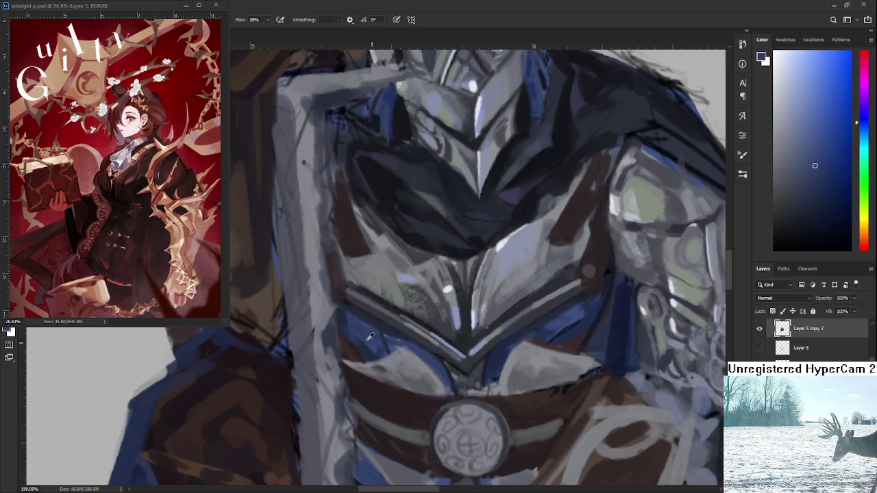
left_click(372, 344, "alt")
left_click(379, 349, "alt")
left_click(371, 335, "alt")
left_click(387, 334, "alt")
Sample lighter and darker armour tones from the plate right of the V point
left_click_drag(438, 367, 409, 372)
left_click(364, 335, "alt")
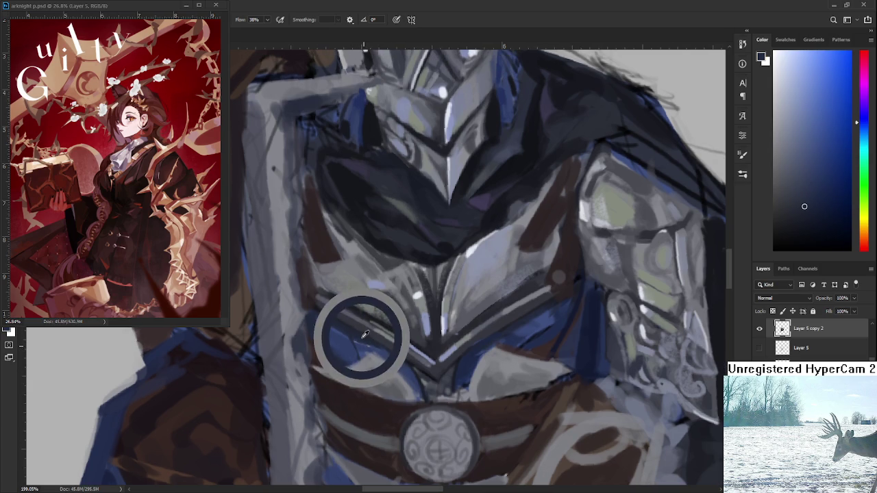
left_click(463, 359, "alt")
left_click(466, 358, "alt")
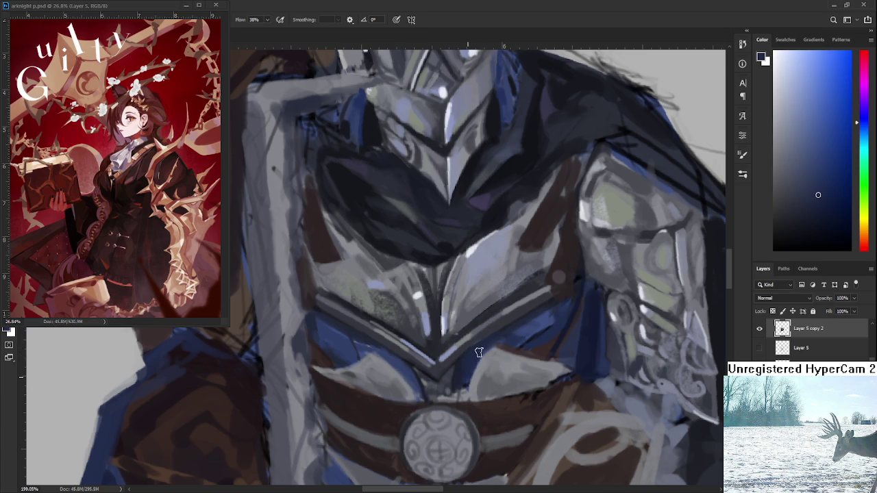
left_click(518, 333, "alt")
left_click(533, 326, "alt")
left_click(518, 331, "alt")
left_click(538, 322, "alt")
left_click(518, 333, "alt")
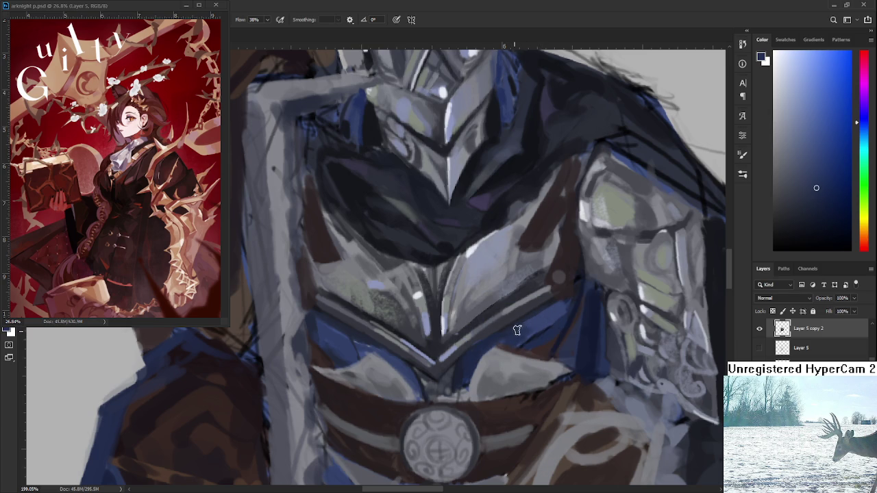
left_click(541, 316, "alt")
left_click(540, 319, "alt")
left_click(539, 324, "alt")
left_click(539, 319, "alt")
left_click(525, 317, "alt")
Pick a light blue and paint highlight strokes down the right blue plate
mouse_move(544, 326)
left_mouse_down()
mouse_move(530, 335)
mouse_move(504, 328)
left_mouse_up()
left_click(514, 320, "alt")
left_click(328, 337, "alt")
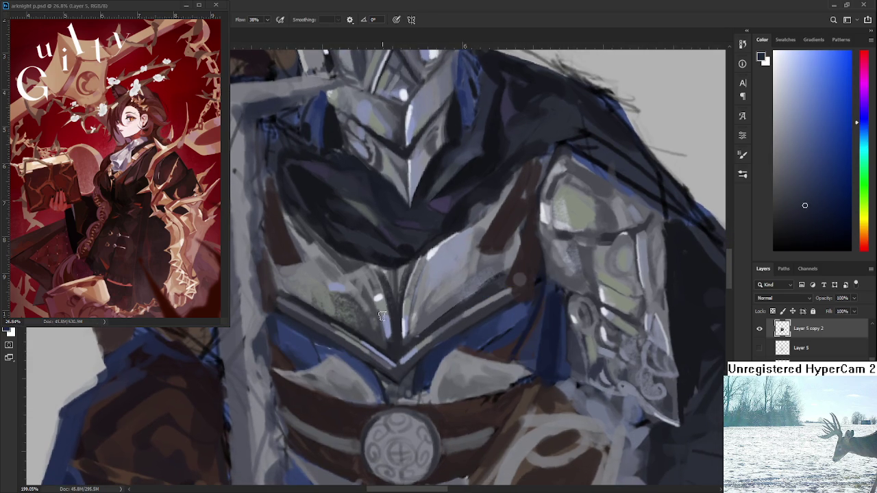
left_click(513, 329, "alt")
left_click(522, 309, "alt")
left_click_drag(514, 326, 505, 353)
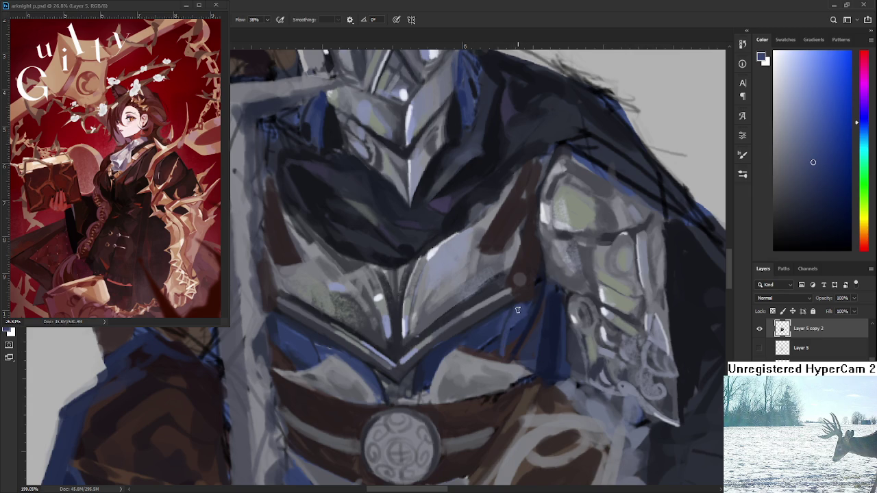
left_click_drag(523, 317, 509, 350)
Sample darker and lighter blues from the armour beside the right plate
left_click(500, 342, "alt")
left_click(482, 341, "alt")
left_click(481, 341, "alt")
left_click(493, 346, "alt")
left_click(489, 350, "alt")
left_click(515, 317, "alt")
left_click(501, 339, "alt")
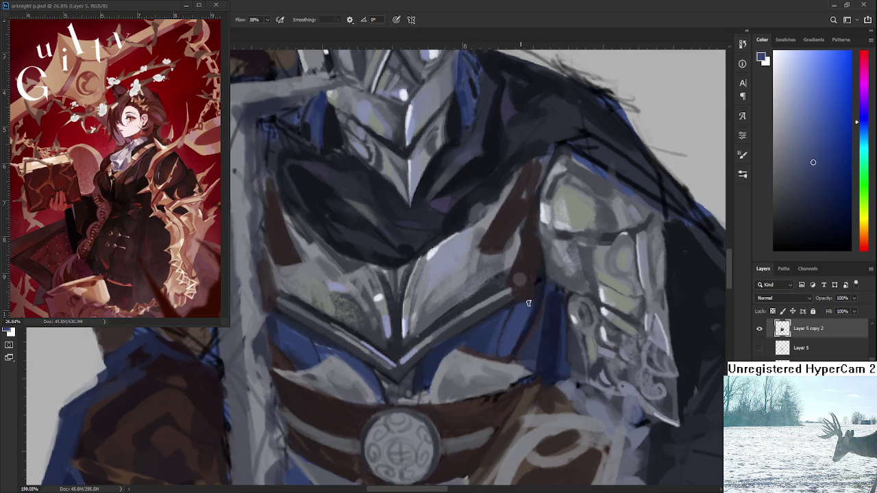
left_click_drag(502, 351, 538, 317)
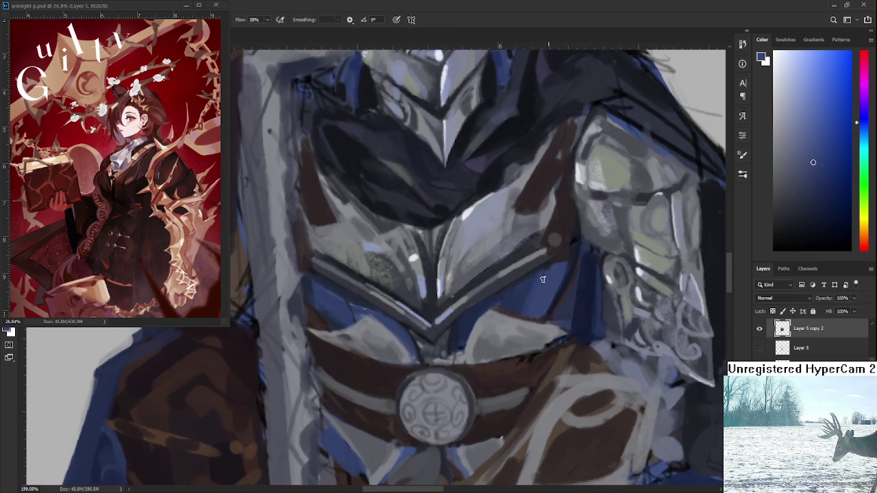
Alternate dark and light blue samples while refining the plate toward the shoulder
left_click(344, 294, "alt")
left_click_drag(511, 294, 511, 304)
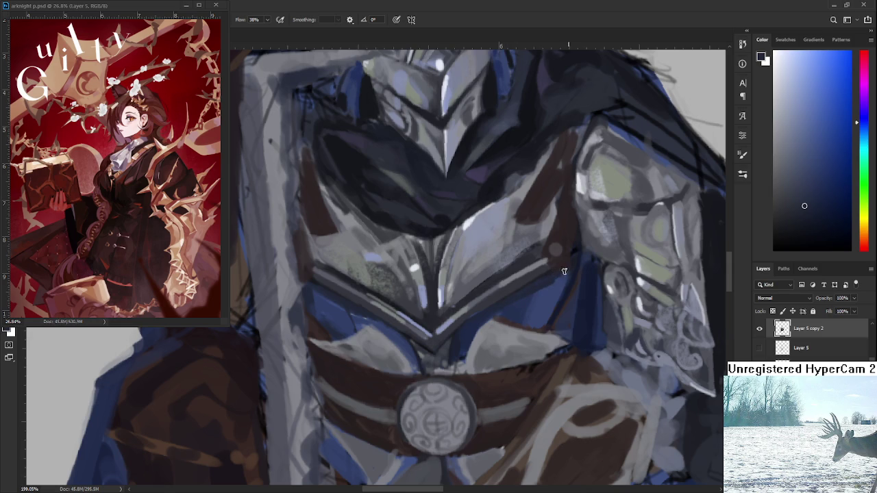
left_click(544, 293, "alt")
left_click(534, 294, "alt")
left_click(536, 304, "alt")
left_click(538, 291, "alt")
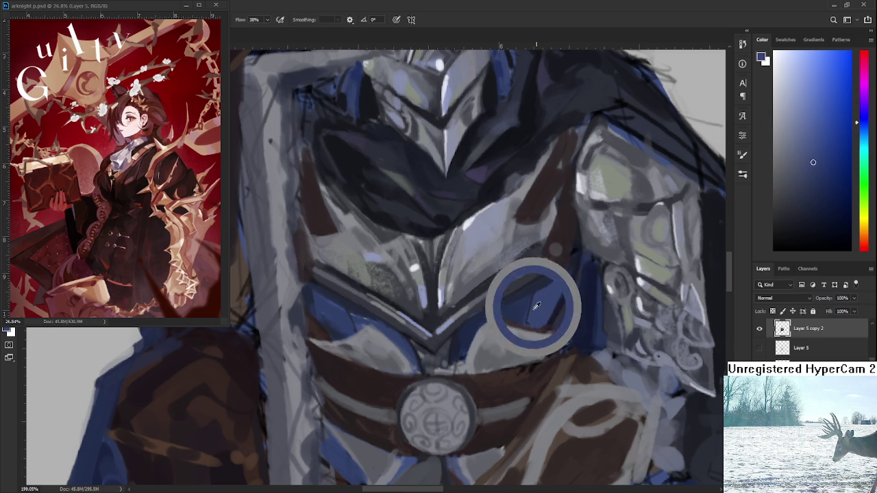
left_click(353, 308, "alt")
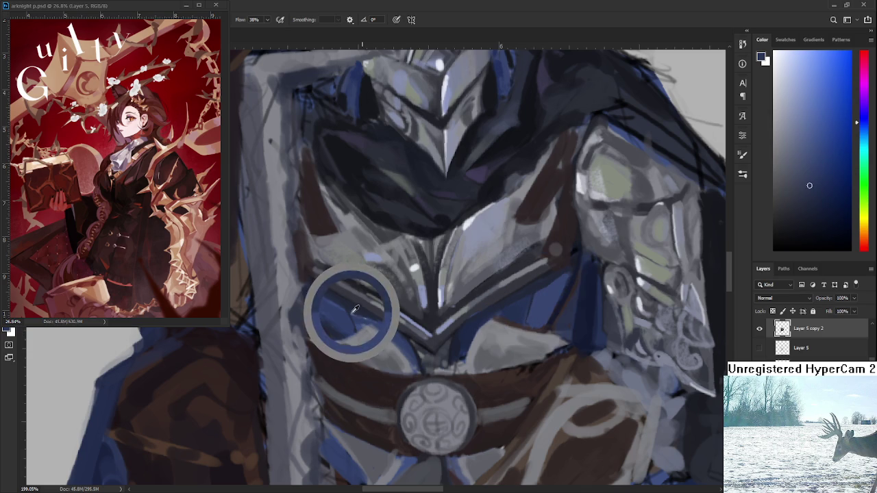
left_click(533, 301, "alt")
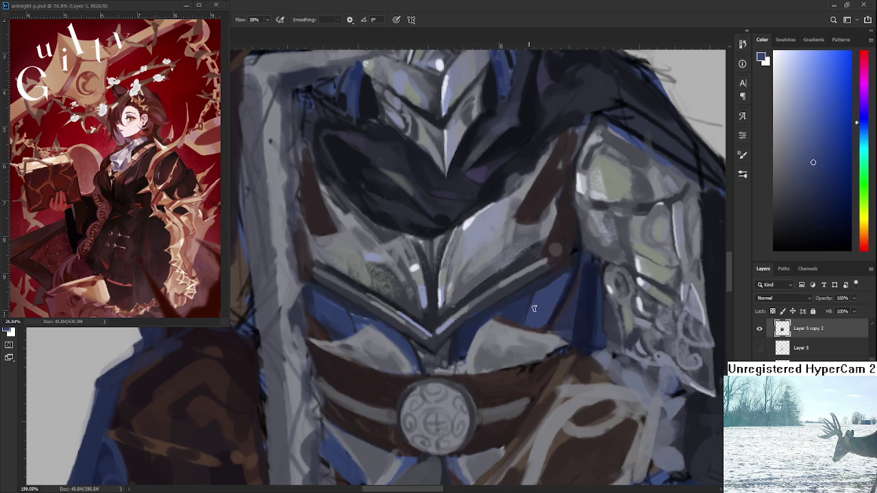
left_click_drag(537, 313, 536, 342)
scroll(569, 350, "down", 5)
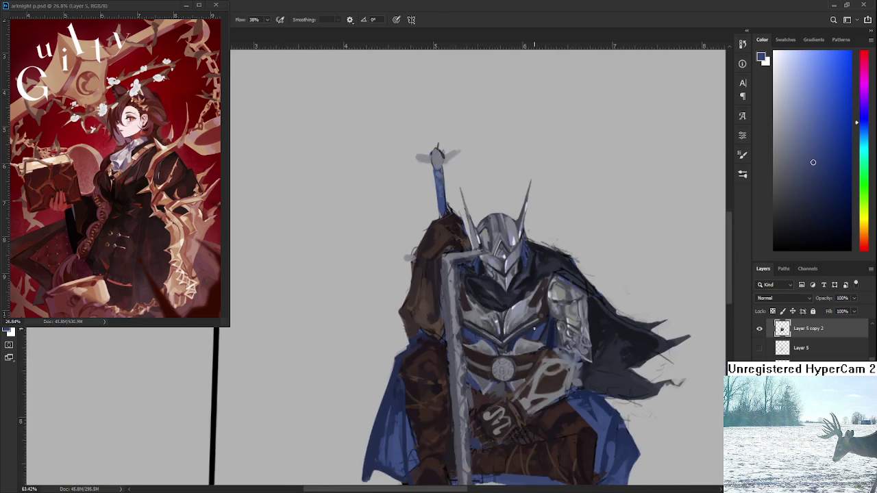
scroll(569, 350, "down", 2)
scroll(542, 341, "up", 2)
scroll(540, 336, "up", 2)
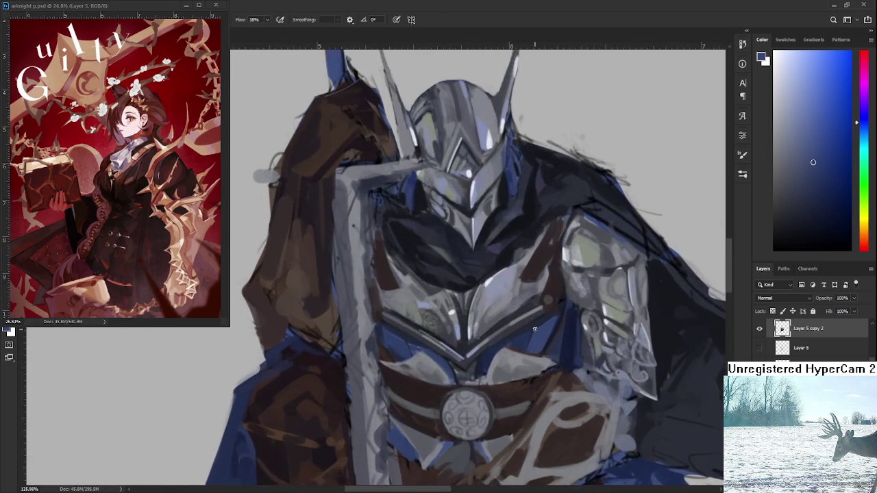
scroll(537, 330, "up", 2)
left_click_drag(624, 331, 550, 329)
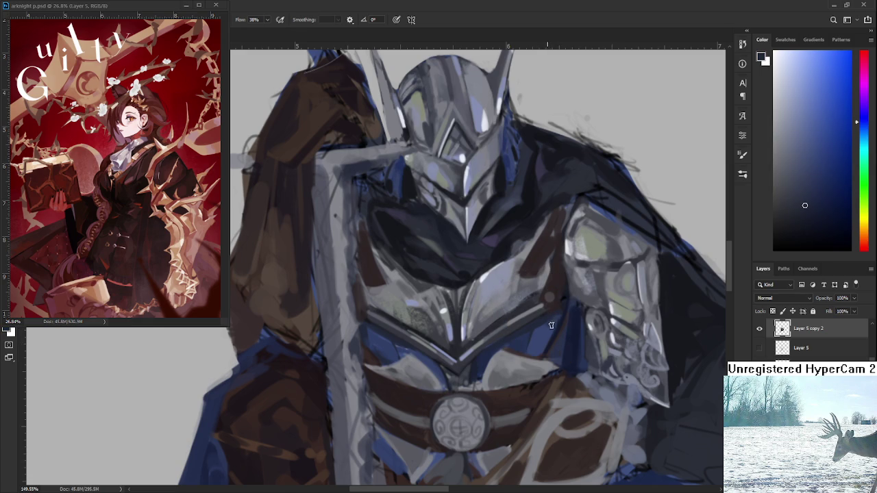
left_click(545, 336)
left_click(544, 330)
left_click(554, 329)
left_click(545, 336)
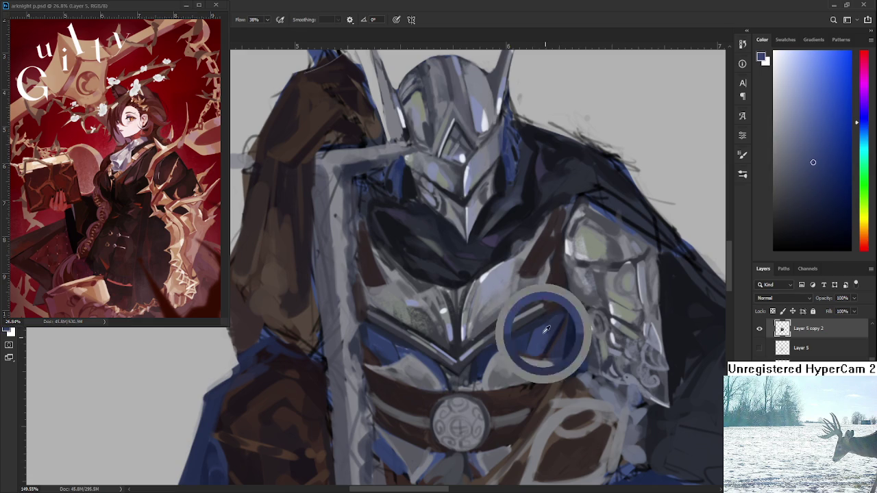
left_click(551, 328)
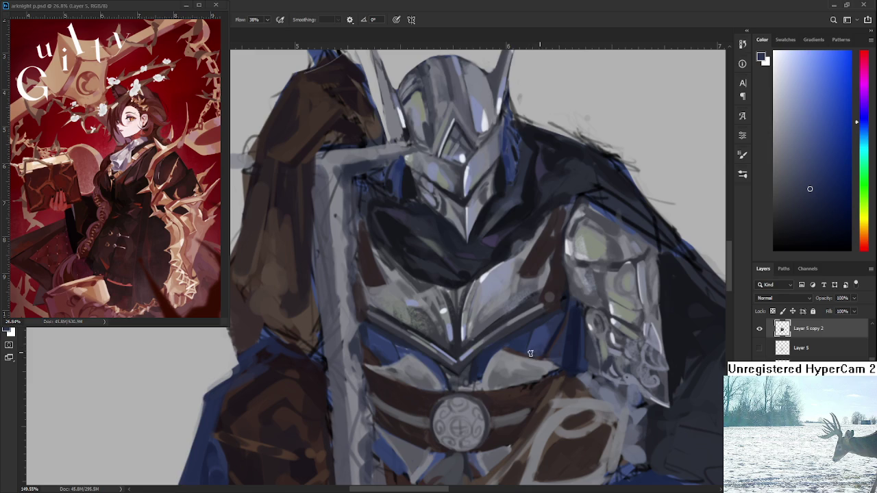
left_click(545, 333, "alt")
left_click(531, 352, "alt")
left_click(553, 327, "alt")
left_click_drag(437, 366, 517, 375)
left_click(466, 351, "alt")
left_click(464, 356, "alt")
left_click(464, 365, "alt")
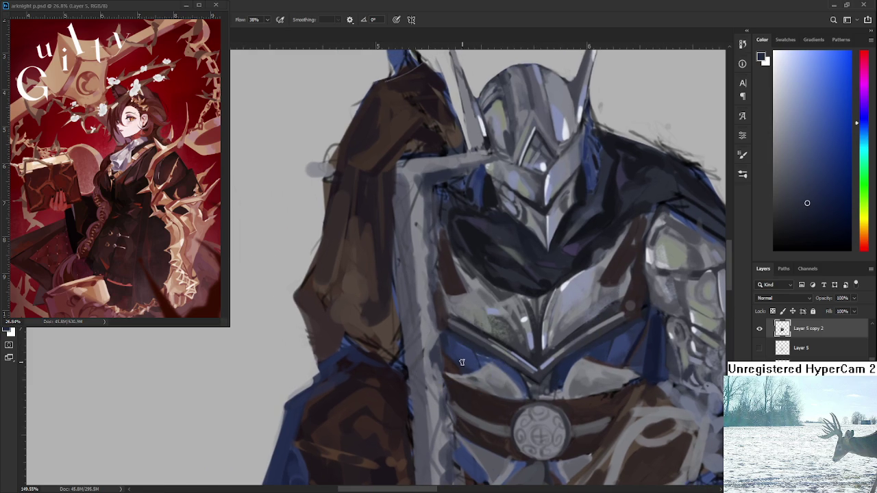
left_click(465, 361, "alt")
left_click(466, 369, "alt")
left_click(473, 361, "alt")
left_click(473, 362, "alt")
left_click_drag(475, 363, 447, 357)
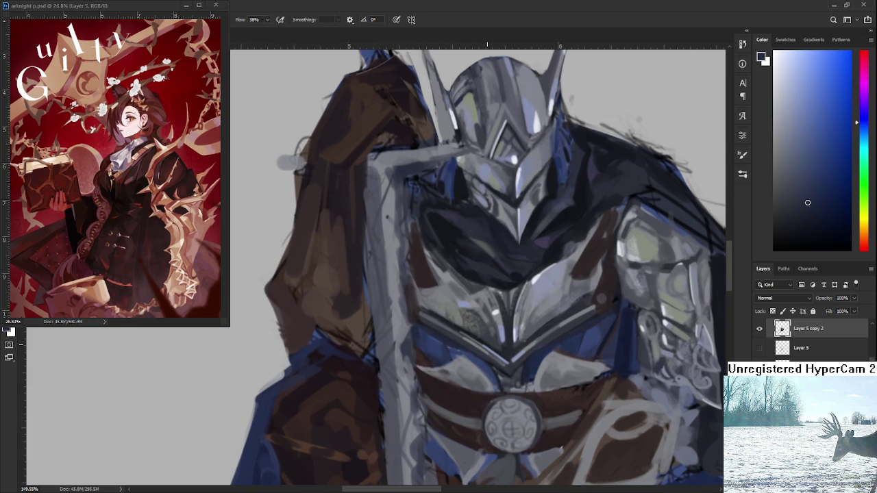
left_click(582, 327, "alt")
scroll(583, 333, "down", 5)
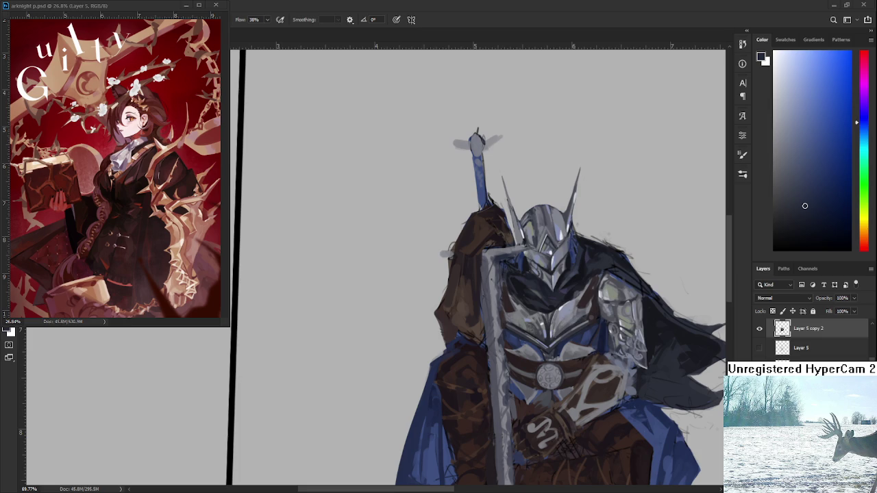
Sample a light grey-blue and paint rune marks on the right and left plates
scroll(574, 359, "up", 5)
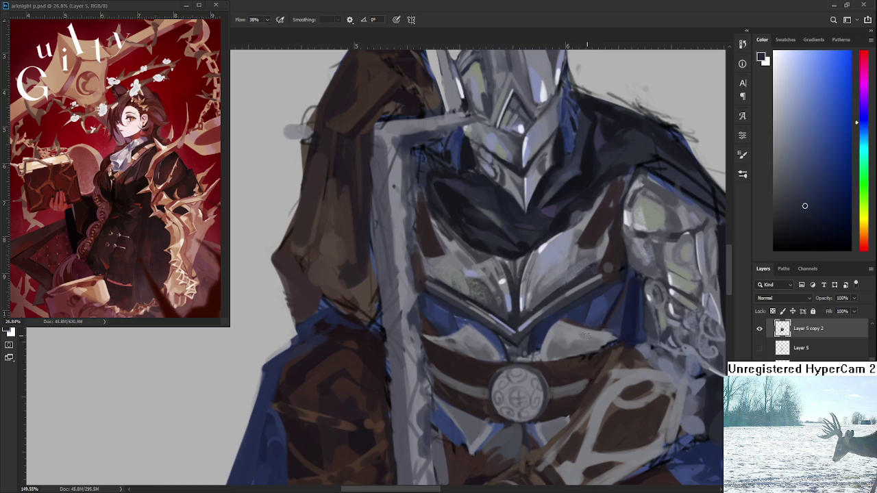
left_click(578, 331, "alt")
left_click_drag(577, 331, 572, 334)
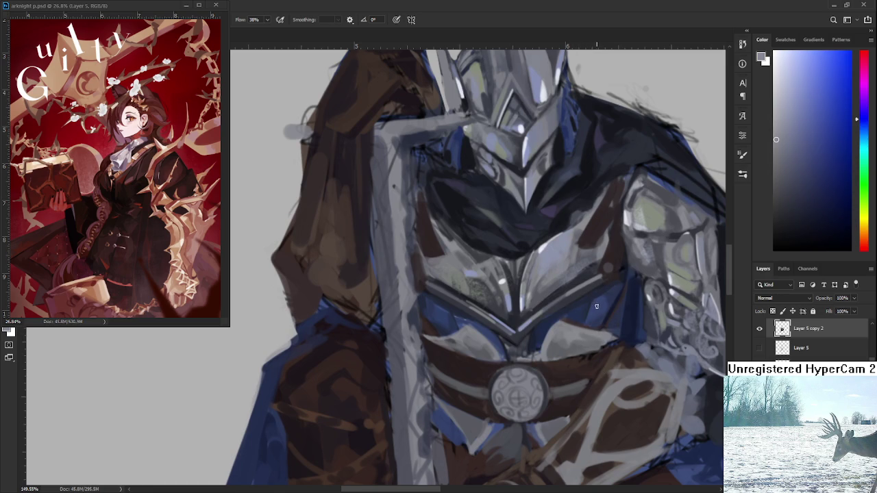
left_click_drag(595, 311, 603, 317)
scroll(548, 322, "left", 3)
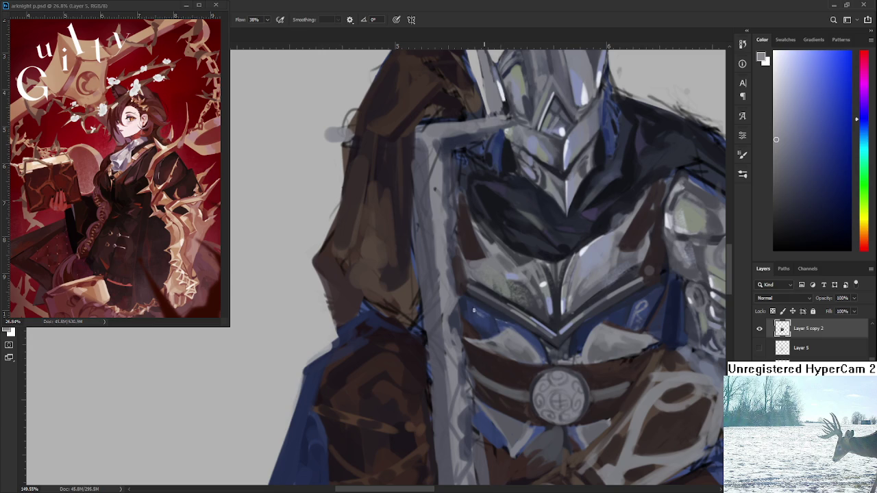
left_click_drag(478, 315, 488, 326)
Zoom and pan across the knight's chest to review the rune marks
scroll(570, 319, "down", 2)
scroll(570, 320, "down", 2)
scroll(570, 319, "down", 1)
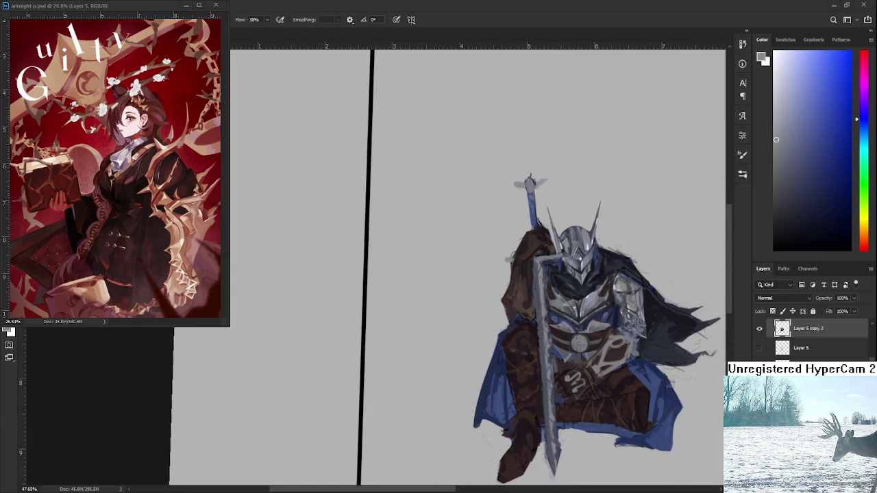
scroll(587, 325, "up", 1)
scroll(586, 324, "up", 1)
scroll(586, 324, "up", 2)
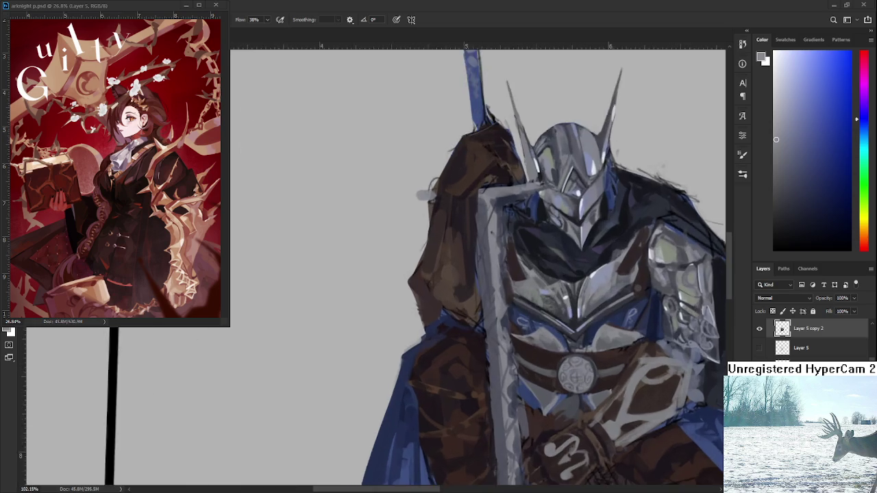
scroll(586, 324, "up", 1)
left_click_drag(527, 364, 493, 384)
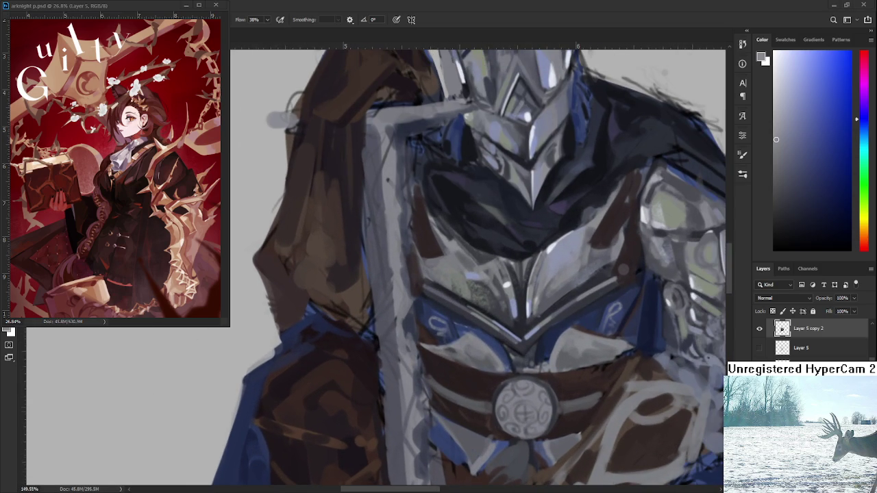
scroll(480, 274, "down", 1)
scroll(479, 274, "down", 1)
scroll(479, 274, "down", 1)
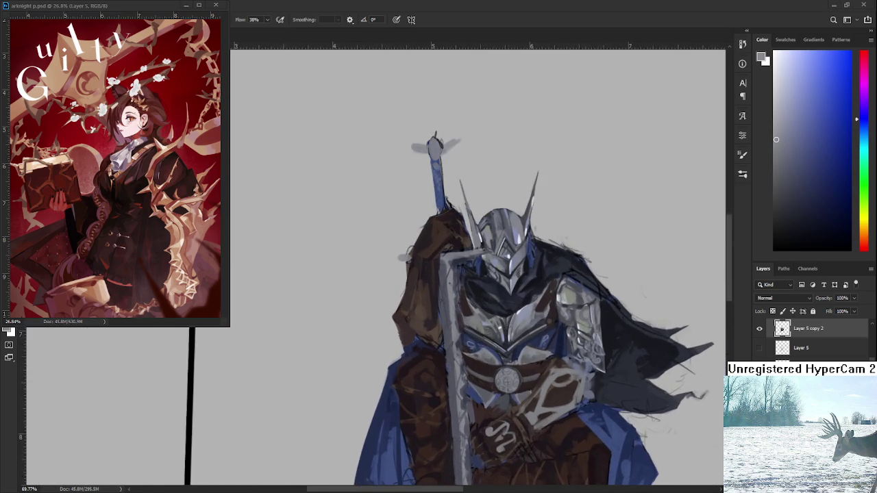
scroll(528, 356, "up", 1)
scroll(528, 356, "up", 1)
scroll(528, 356, "up", 1)
scroll(529, 356, "up", 1)
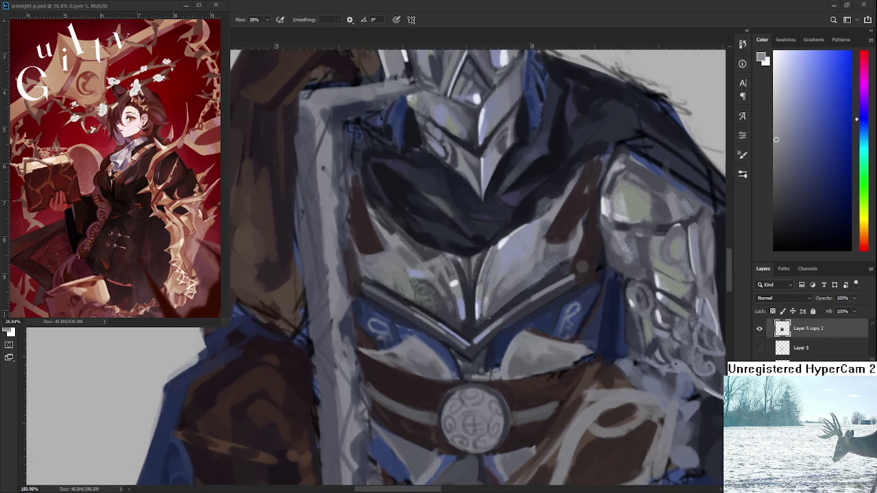
scroll(533, 381, "down", 1)
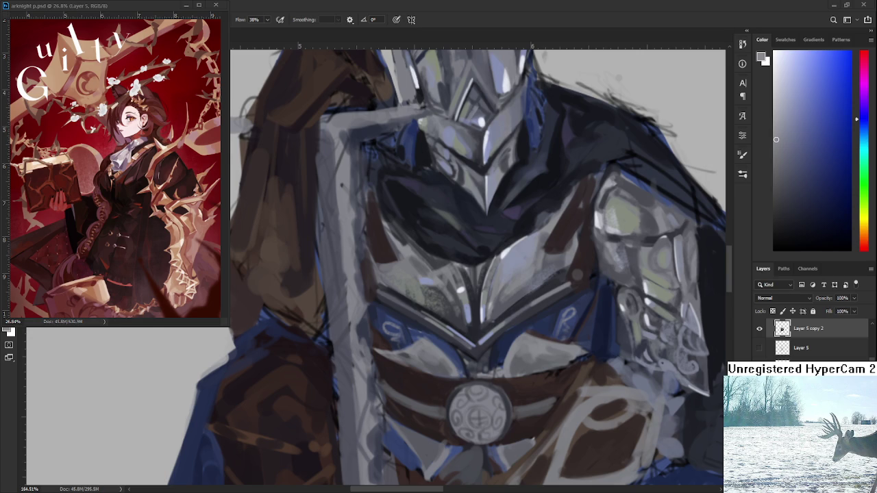
Sample greys from the chest armour and paint a stroke on the plate above the belt
scroll(477, 268, "down", 2)
scroll(478, 267, "down", 2)
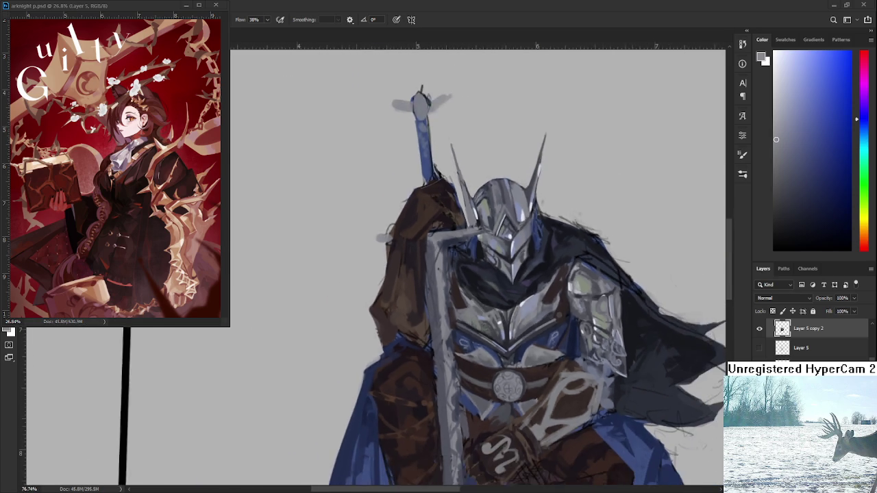
scroll(478, 267, "down", 1)
scroll(477, 267, "down", 1)
scroll(538, 356, "up", 1)
scroll(538, 357, "up", 1)
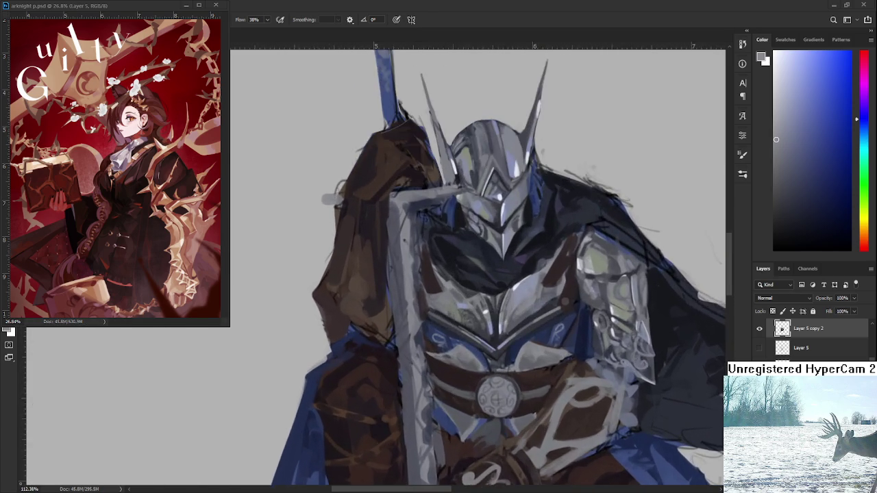
scroll(538, 356, "up", 2)
scroll(538, 356, "up", 2)
scroll(537, 356, "up", 1)
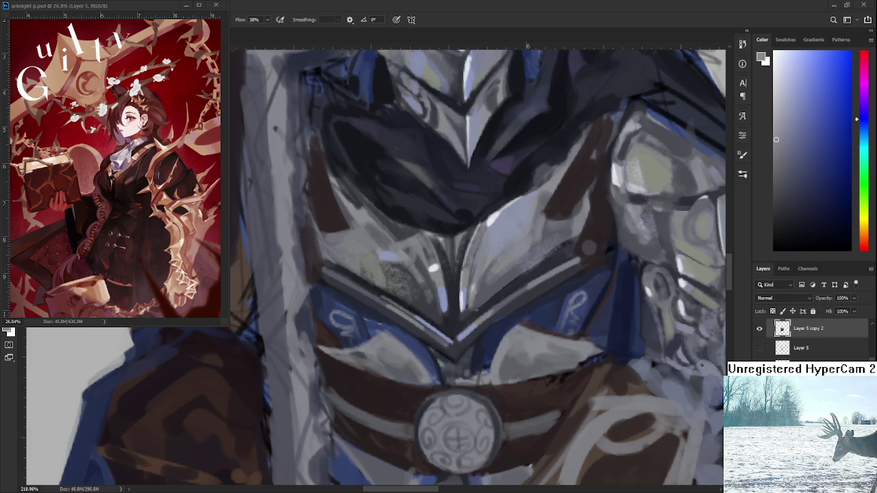
scroll(527, 384, "down", 2)
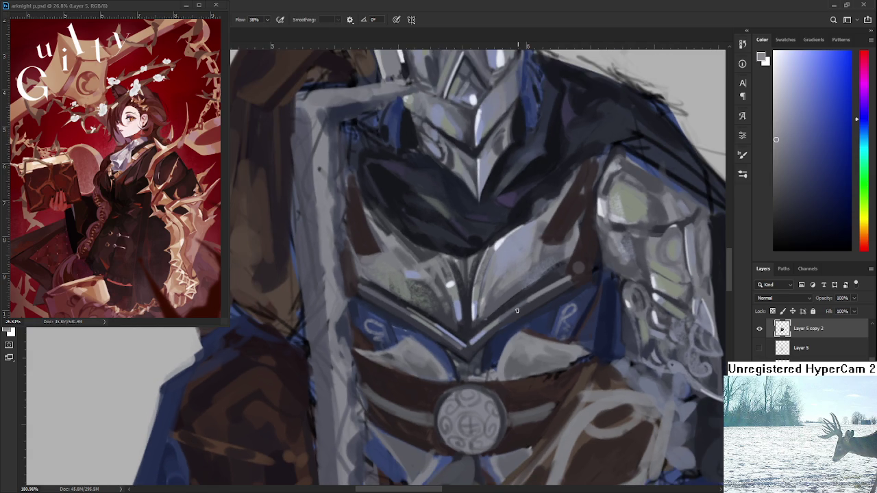
left_click(464, 300, "alt")
left_click(517, 345, "alt")
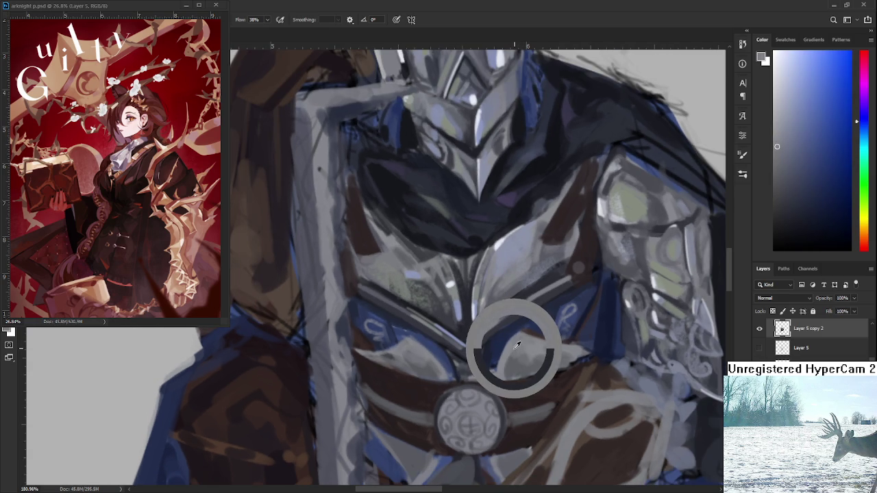
left_click(624, 283, "alt")
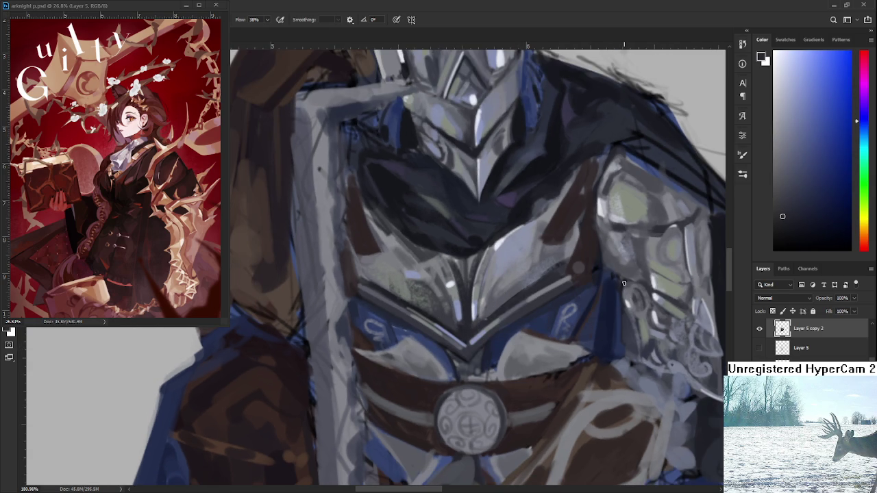
left_click_drag(509, 351, 506, 370)
left_click(517, 353, "alt")
Sample progressively lighter greys from the chest plate to use as highlights
left_click(507, 373, "alt")
left_click(519, 369, "alt")
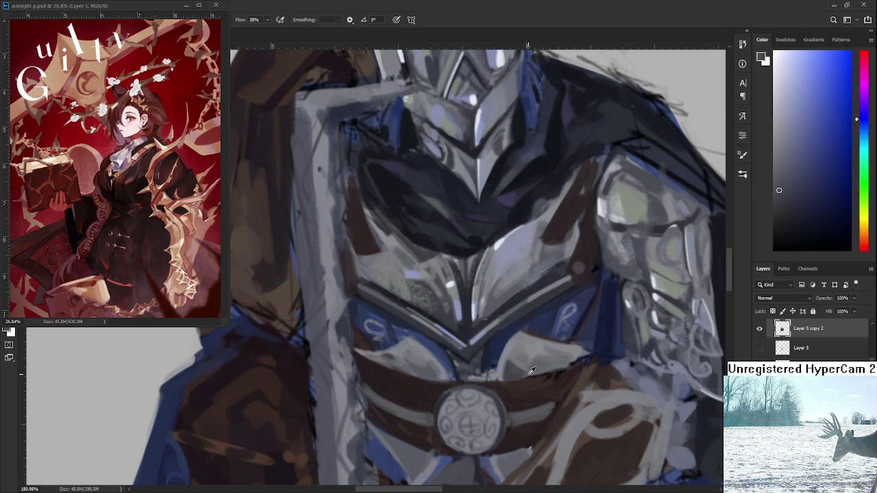
left_click(517, 359, "alt")
left_click(523, 361, "alt")
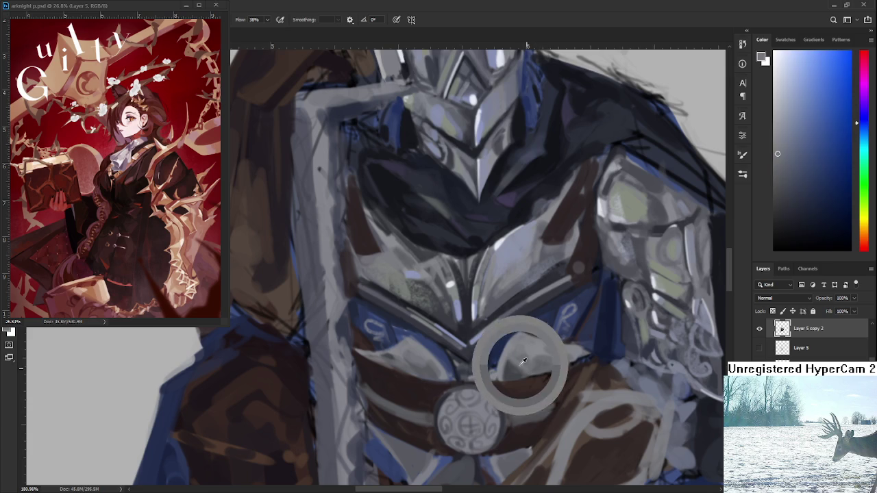
left_click(529, 346, "alt")
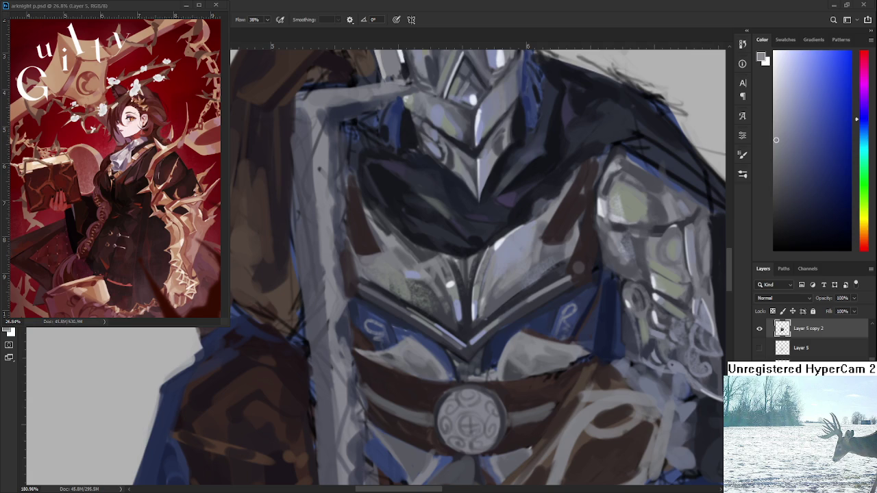
scroll(475, 383, "up", 2)
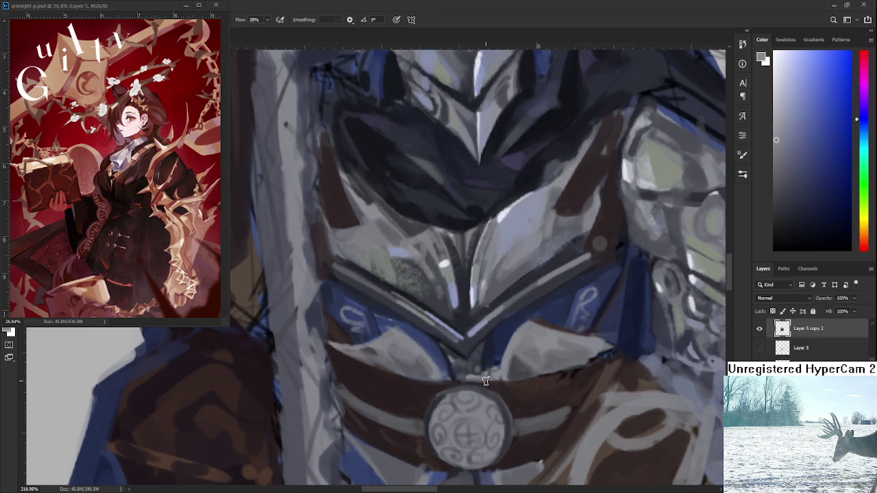
Sample greys and highlight the left edge of the shoulder plate
left_click(525, 340, "alt")
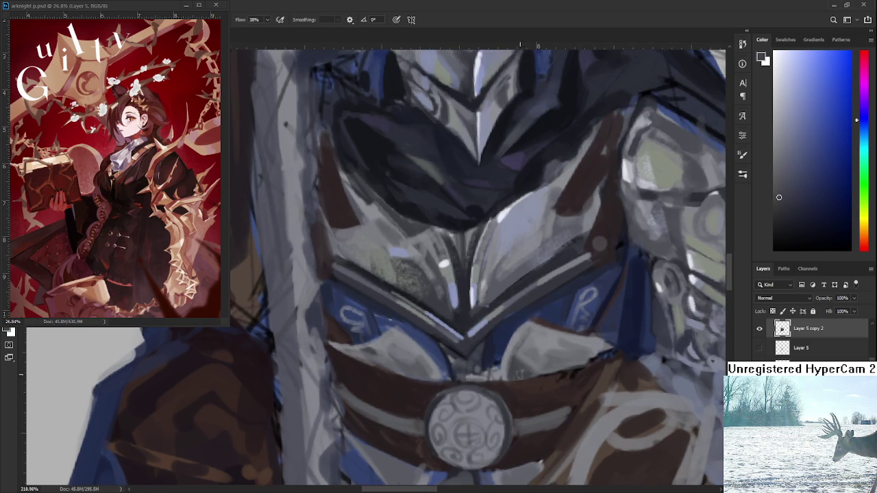
left_click(521, 332, "alt")
left_click(513, 370, "alt")
left_click(539, 333, "alt")
left_click_drag(525, 332, 529, 348)
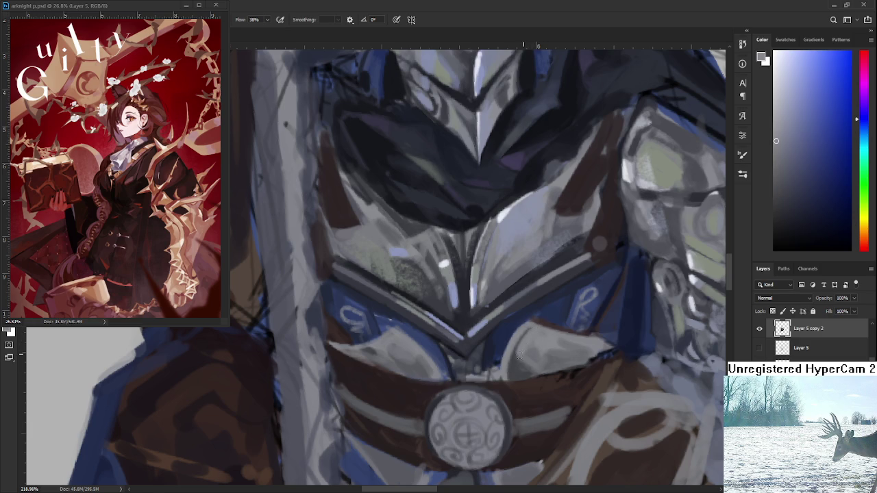
Resample greys and paint a brownish stroke along the top of the shoulder plate
left_click(521, 354, "alt")
left_click(516, 357, "alt")
left_click(540, 369, "alt")
left_click(526, 352, "alt")
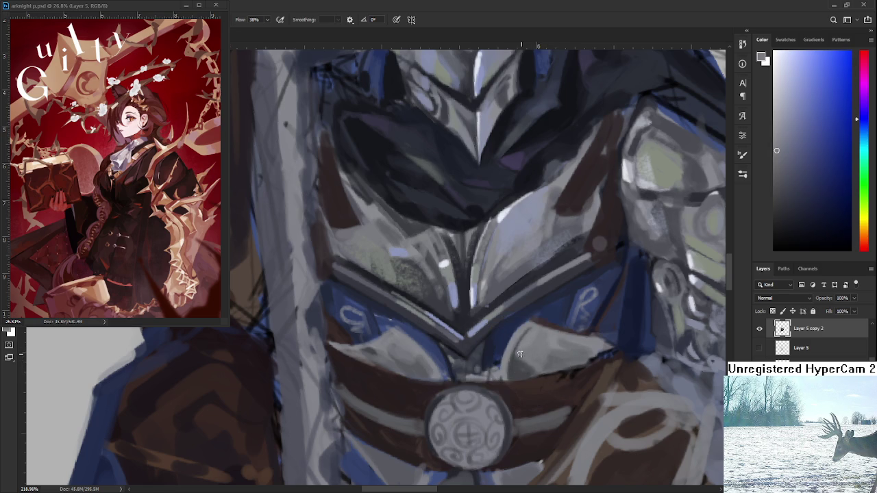
left_click(519, 215, "alt")
mouse_move(589, 324)
left_mouse_down()
mouse_move(528, 343)
mouse_move(513, 374)
mouse_move(521, 364)
mouse_move(527, 374)
mouse_move(538, 355)
mouse_move(521, 349)
mouse_move(525, 381)
mouse_move(530, 358)
left_mouse_up()
Dab small touches of paint onto the shoulder plate, resampling greys between strokes
left_click(537, 343, "alt")
left_click(530, 355, "alt")
left_click(529, 370, "alt")
left_click(526, 367, "alt")
left_click(532, 363, "alt")
left_click(522, 361, "alt")
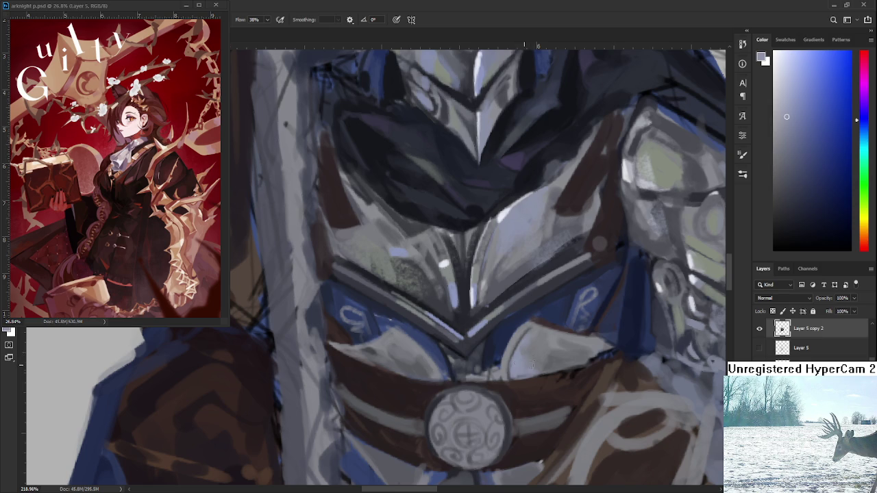
left_click(541, 361, "alt")
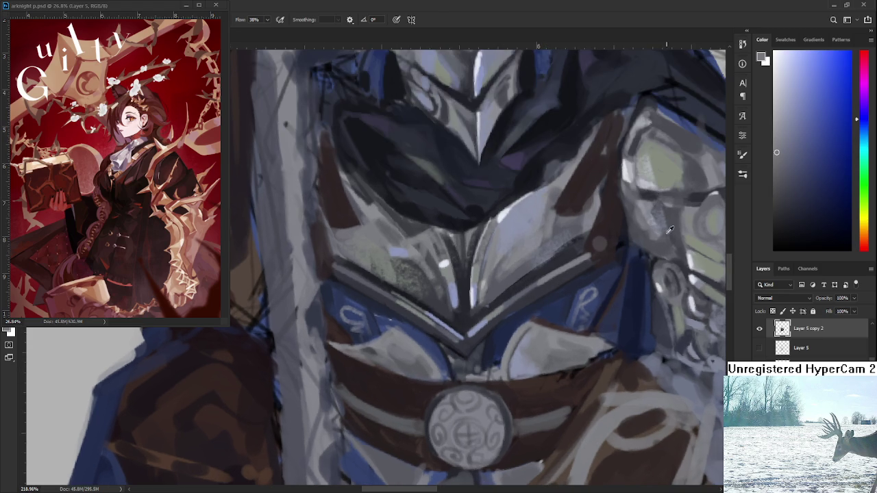
Darken the right shoulder armour and add grey-blue strokes across the right chest plate
left_click(670, 230, "alt")
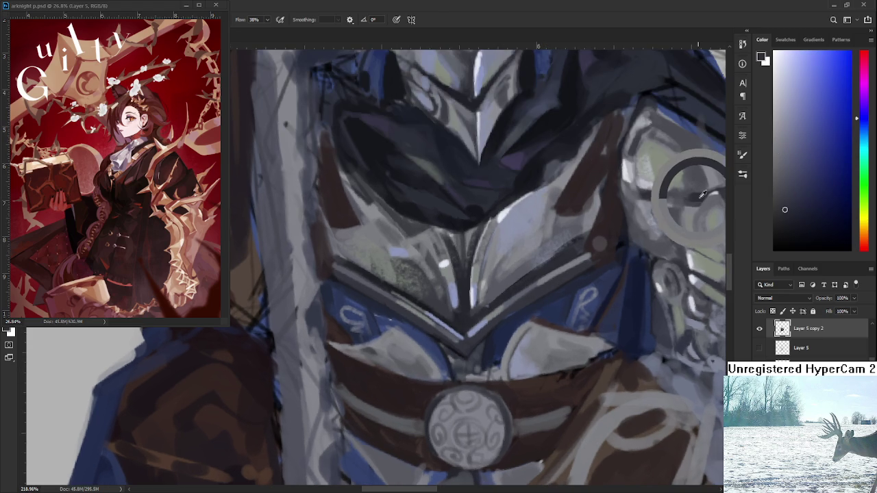
left_click_drag(668, 206, 695, 196)
mouse_move(486, 334)
left_mouse_down()
mouse_move(524, 386)
mouse_move(530, 368)
mouse_move(593, 346)
mouse_move(537, 364)
left_mouse_up()
left_click(561, 357, "alt")
left_click(583, 349, "alt")
left_click(561, 346, "alt")
left_click(589, 338, "alt")
left_click(587, 345, "alt")
left_click_drag(611, 333, 560, 343)
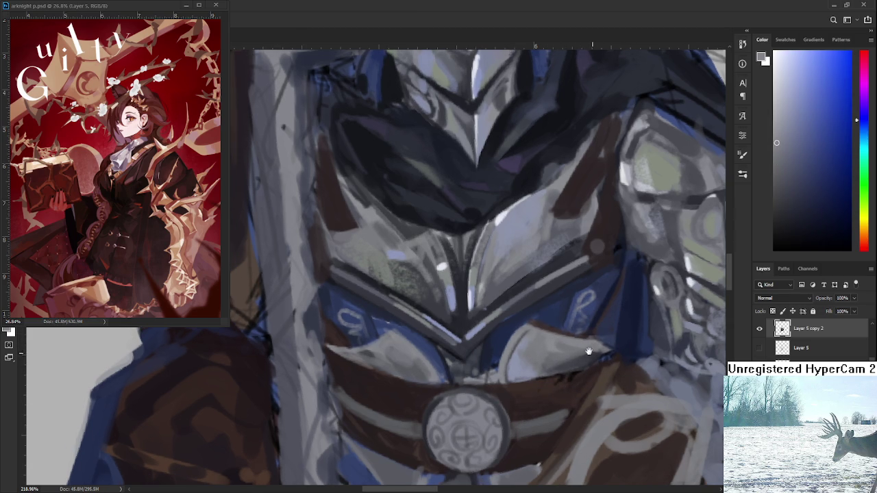
Sample light grey-green and blue tones from the right and chest armour
left_click(570, 346, "alt")
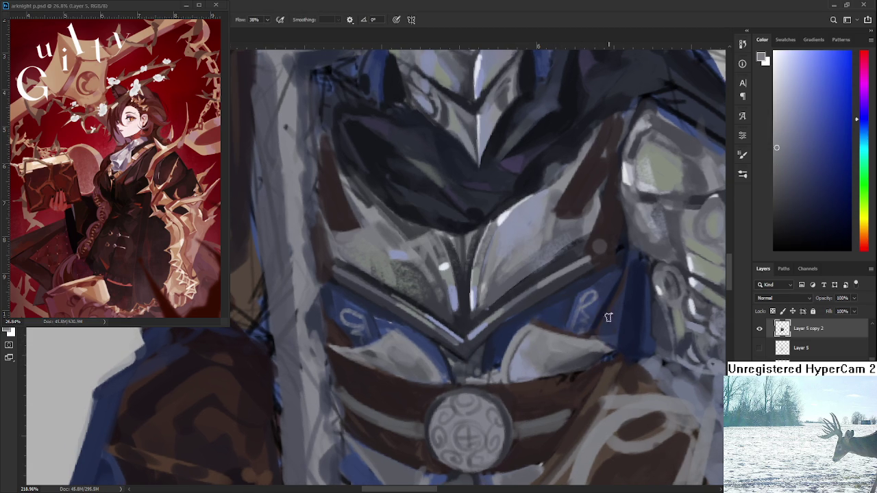
left_click(716, 254, "alt")
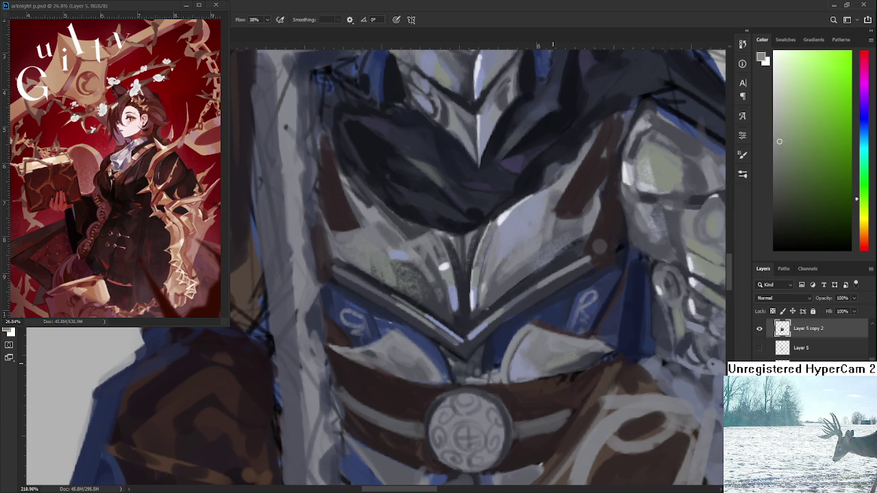
left_click(570, 343, "alt")
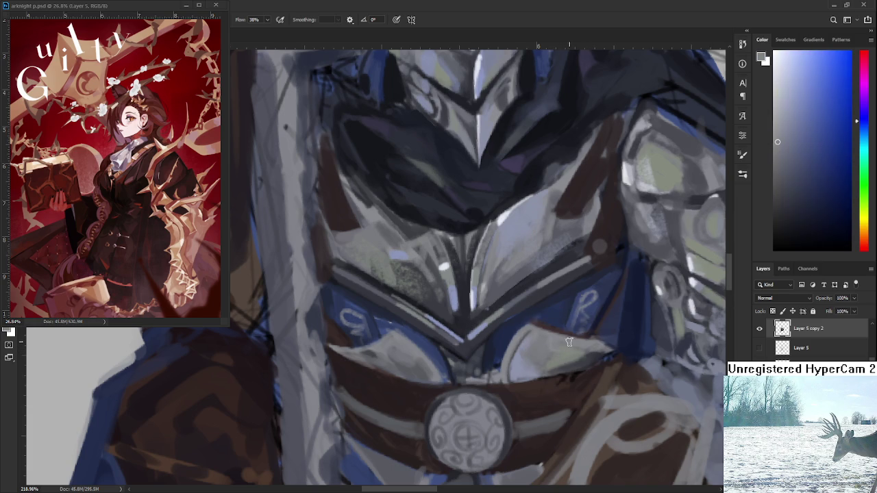
left_click(562, 355, "alt")
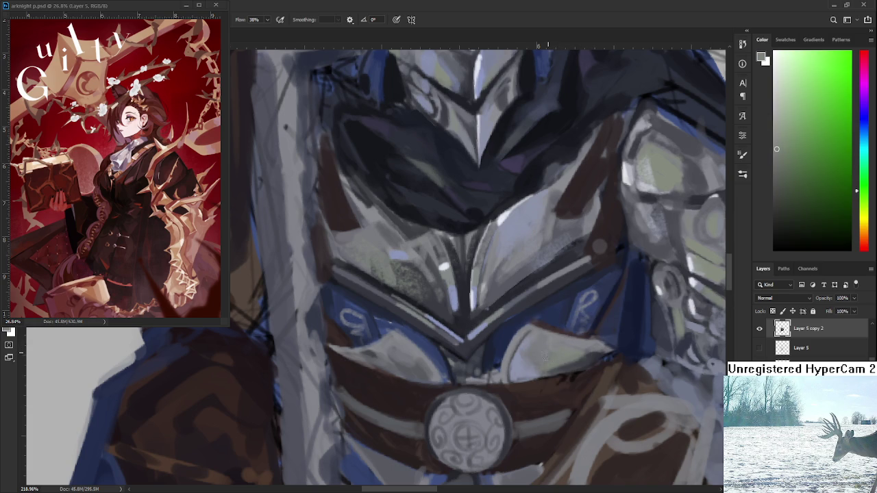
left_click(570, 360, "alt")
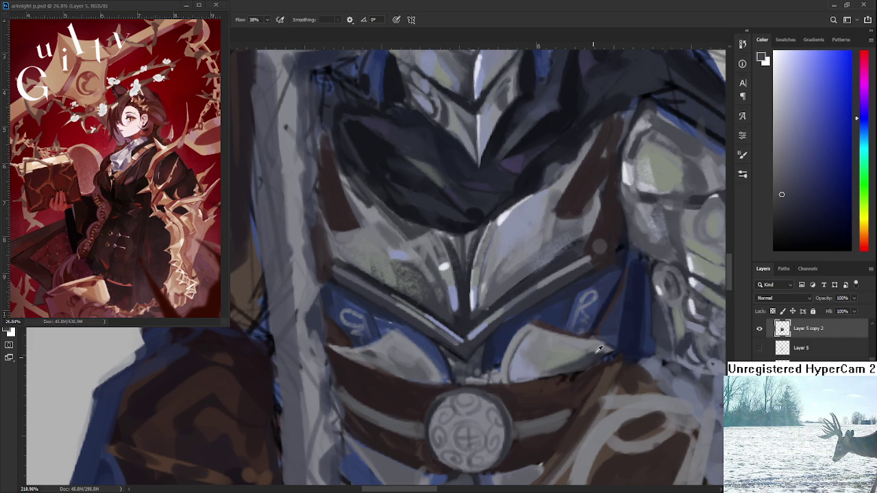
left_click(575, 355, "alt")
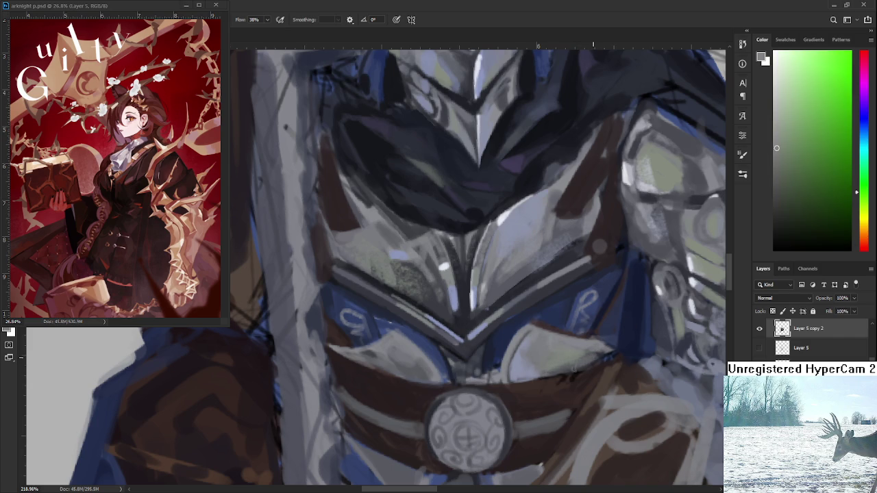
left_click(599, 348, "alt")
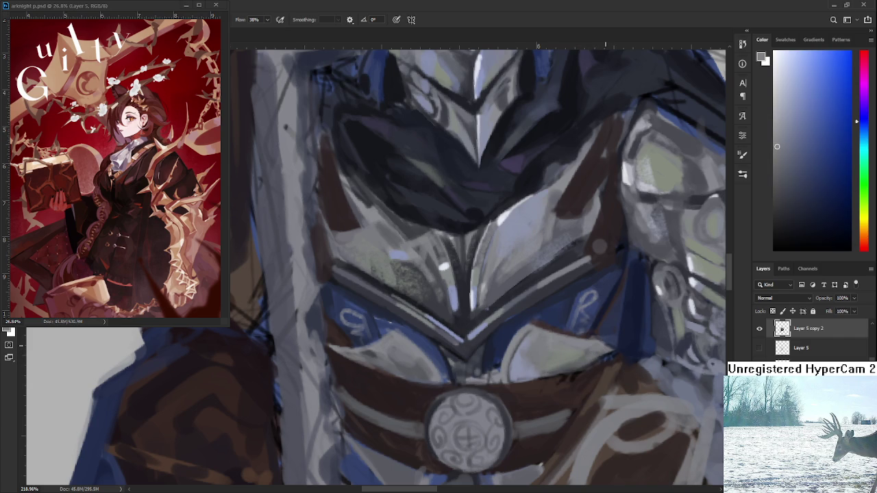
scroll(609, 339, "down", 3)
Rotate the canvas so the knight stands upright and sample dark armour greys
key("r")
mouse_move(438, 383)
left_mouse_down()
mouse_move(387, 411)
mouse_move(428, 340)
left_mouse_up()
left_click(417, 338, "alt")
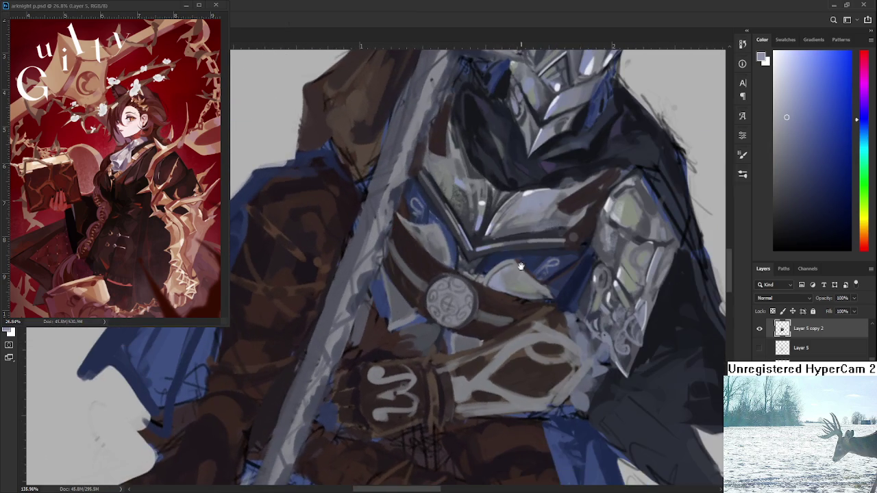
mouse_move(434, 312)
left_mouse_down()
mouse_move(503, 324)
mouse_move(504, 341)
left_mouse_up()
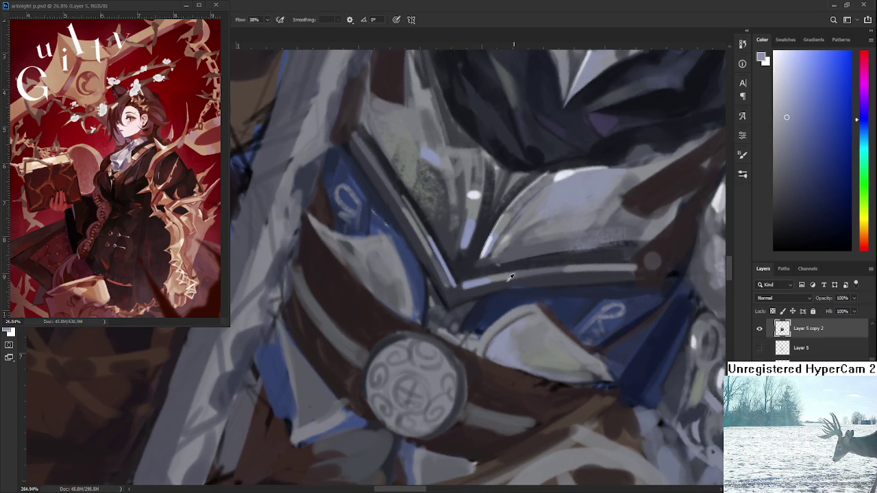
left_click(499, 264, "alt")
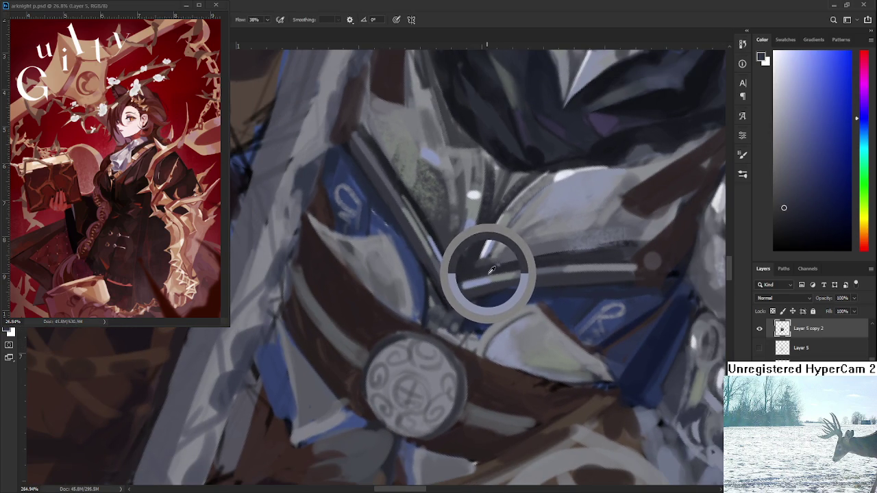
left_click_drag(490, 271, 491, 273)
Sample alternating lighter and darker greys from the armour plate
scroll(487, 314, "down", 1)
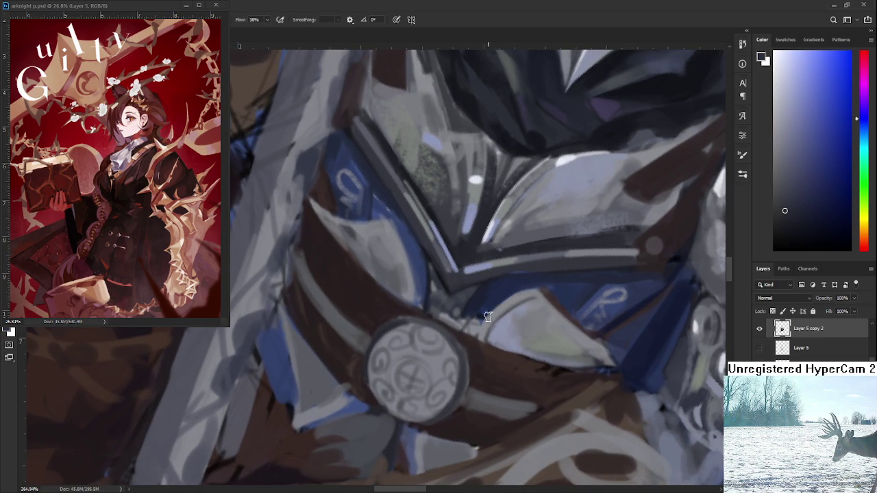
left_click(500, 308, "alt")
left_click(476, 323, "alt")
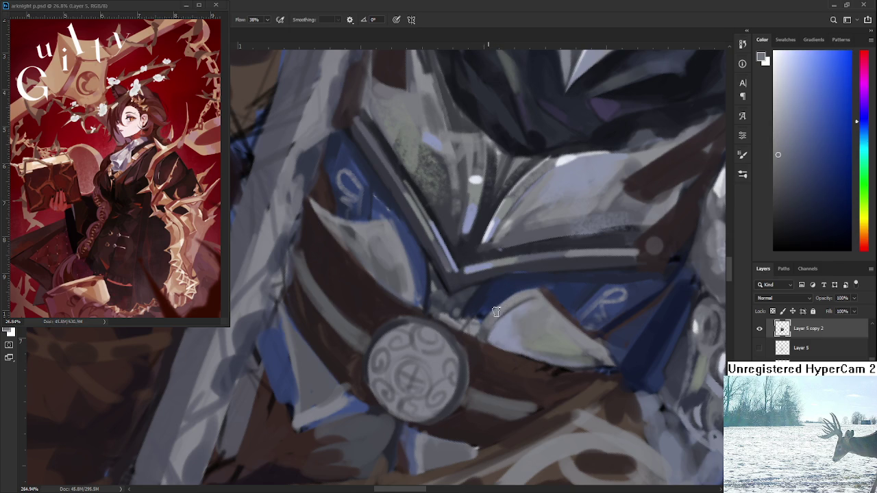
left_click(484, 333, "alt")
left_click(503, 306, "alt")
left_click(493, 327, "alt")
left_click(507, 306, "alt")
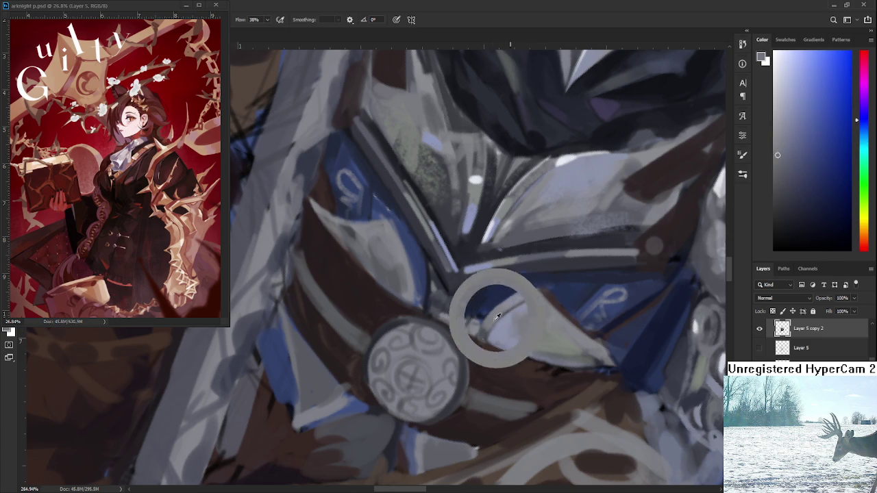
Sample greys near the belt, level the belt by rotation, and pick a greenish highlight
left_click(490, 324, "alt")
left_click(488, 331, "alt")
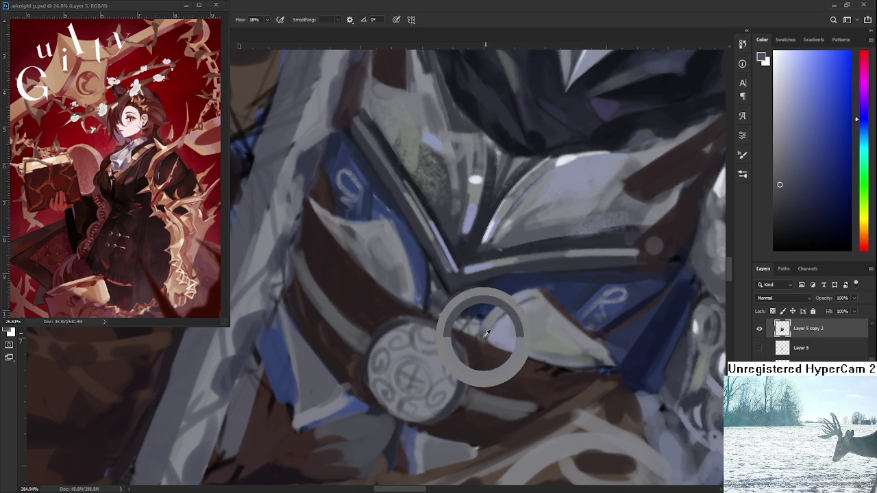
left_click(490, 320, "alt")
left_click(505, 306, "alt")
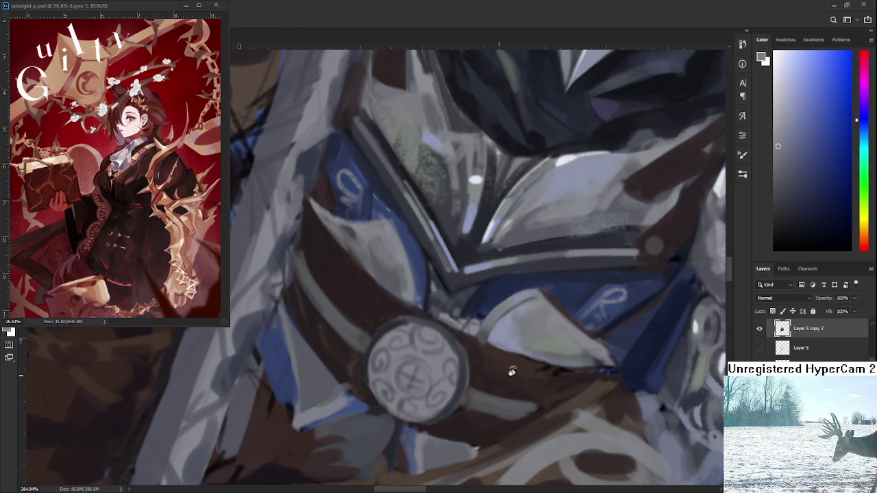
left_click_drag(503, 368, 517, 317)
left_click(510, 302, "alt")
left_click(511, 299, "alt")
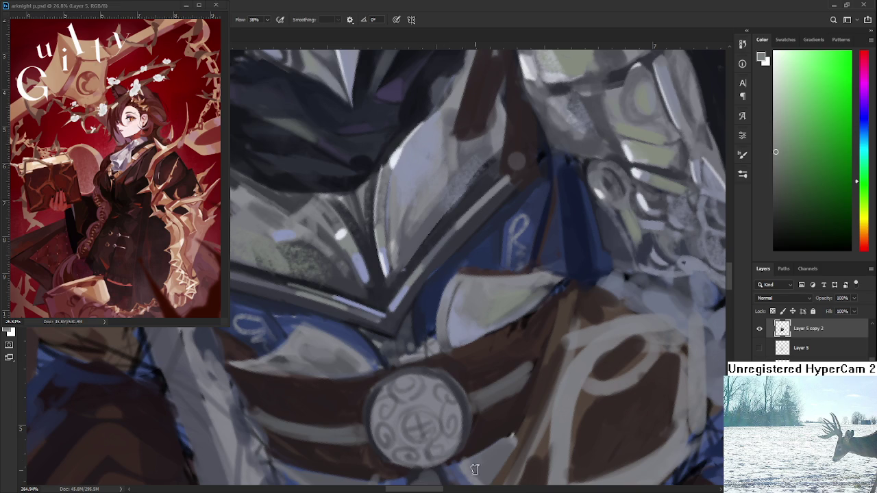
Sample greyish-blue and other armour tones from the chest plate beside the buckle
scroll(518, 366, "down", 3)
scroll(510, 340, "down", 2)
scroll(510, 339, "down", 1)
scroll(510, 343, "up", 1)
scroll(509, 350, "up", 2)
scroll(507, 357, "up", 2)
left_click(505, 359, "alt")
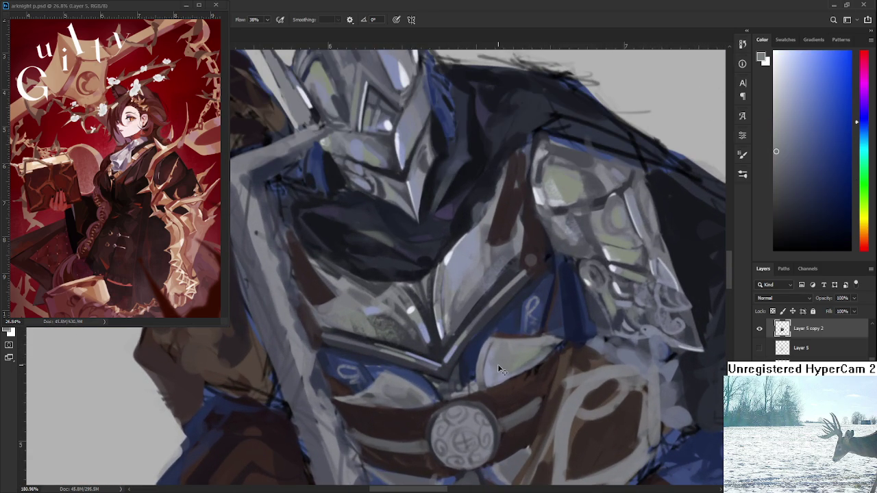
left_click(488, 367, "alt")
Bring the helmet into view and eyedrop blue-greys from the collar and greys from the chest plate
mouse_move(488, 368)
left_mouse_down()
mouse_move(538, 355)
mouse_move(422, 401)
left_mouse_up()
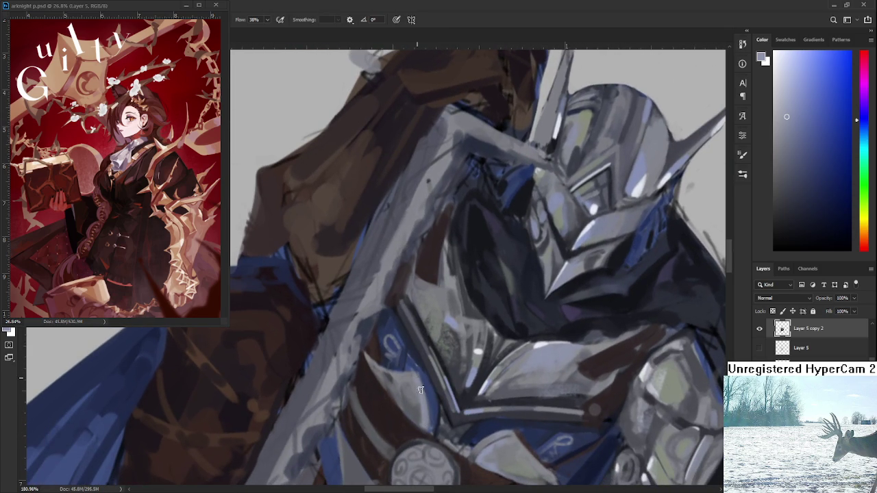
left_click(414, 391, "alt")
left_click(414, 370, "alt")
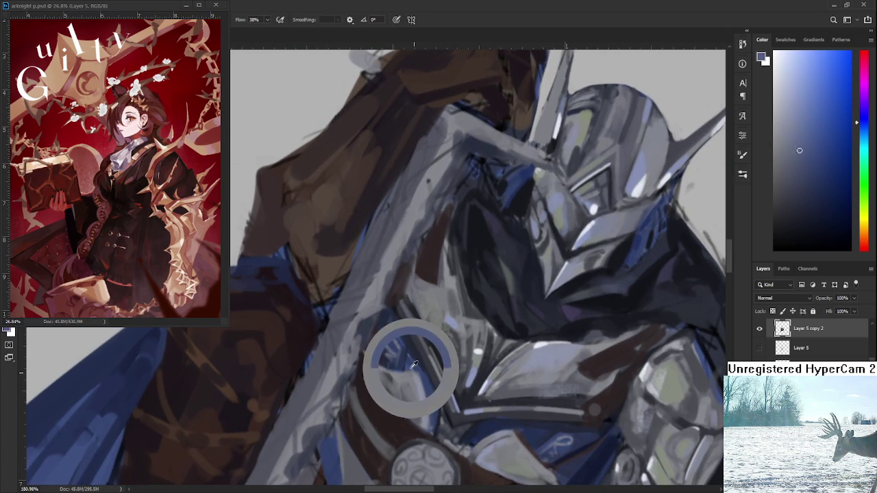
left_click(418, 380, "alt")
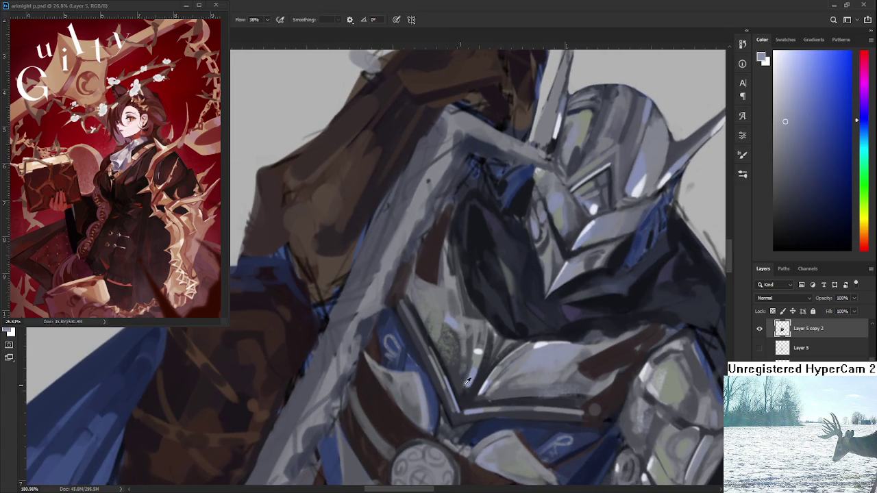
left_click(474, 438, "alt")
left_click(476, 444, "alt")
left_click(415, 410, "alt")
left_click(413, 405, "alt")
left_click(425, 381, "alt")
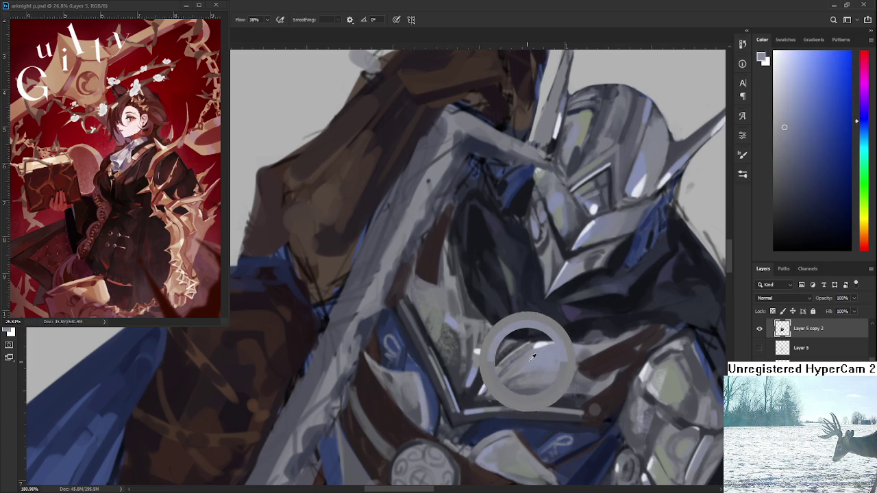
left_click(410, 392, "alt")
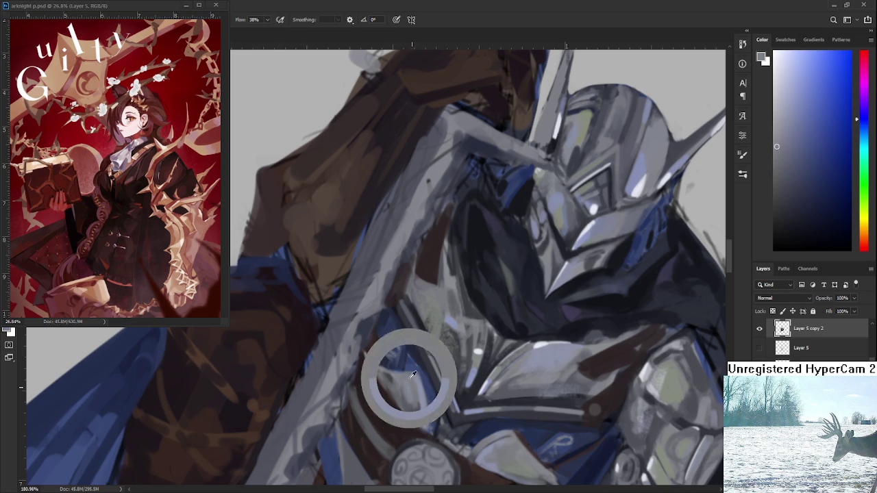
left_click(411, 389, "alt")
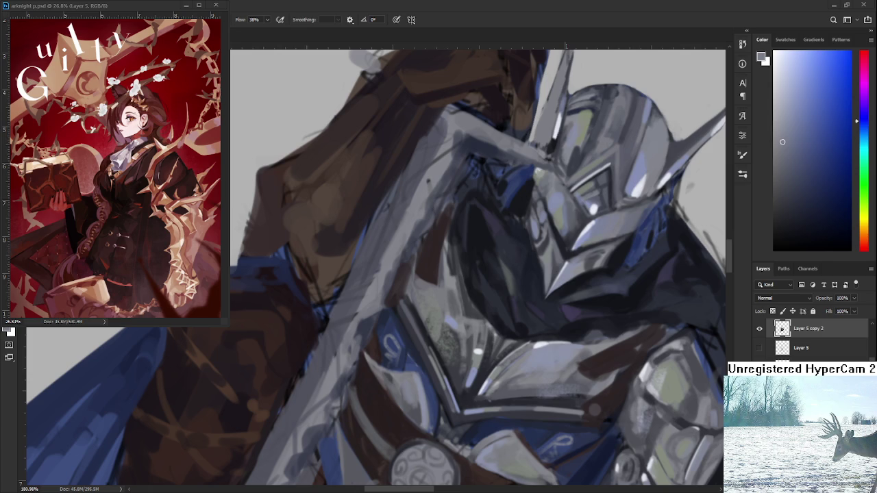
Scroll the view up over the knight's chest plate
scroll(498, 404, "up", 1)
Sample pale green and dark blue-grey tones, then paint a dark line along the chest plate edge
scroll(498, 403, "up", 2)
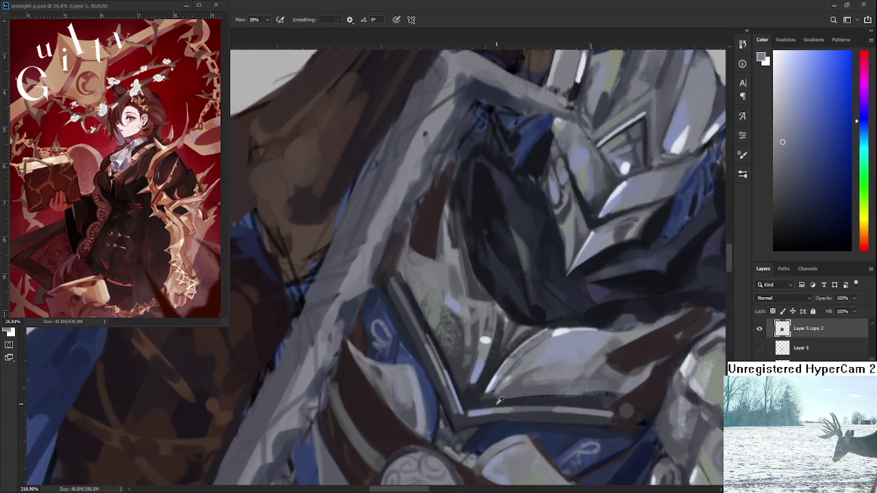
left_click(484, 351, "alt")
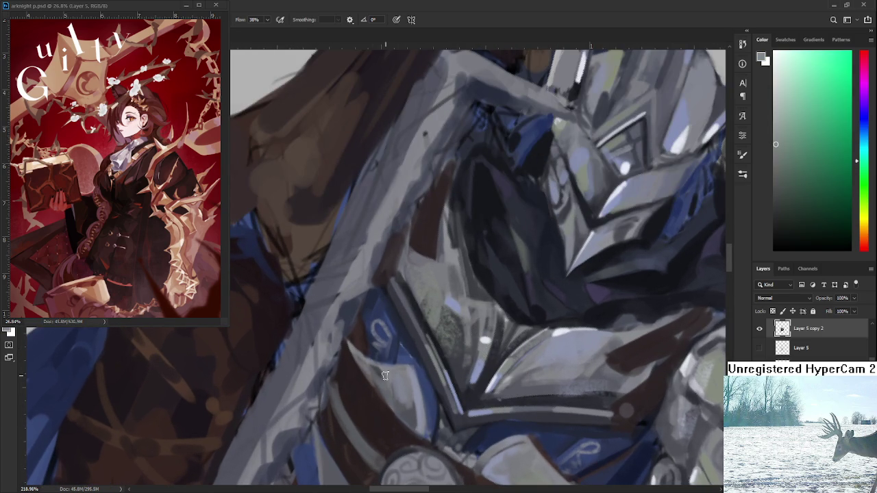
left_click(416, 415, "alt")
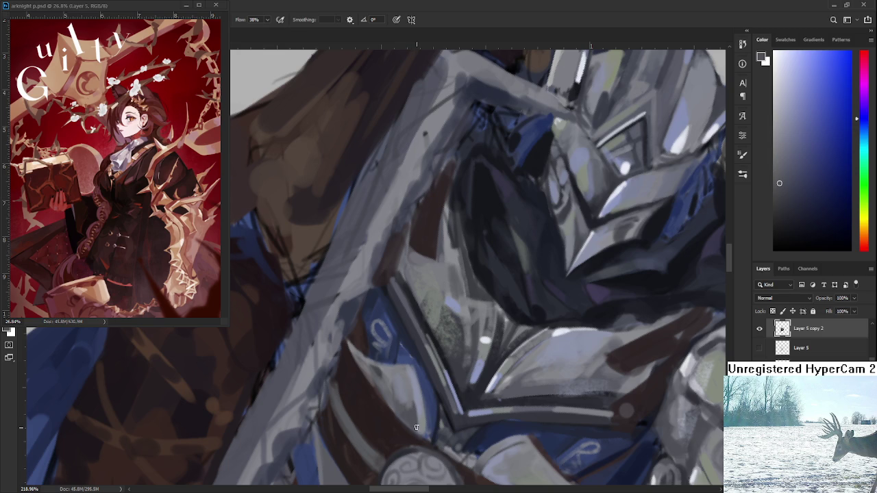
left_click(422, 413, "alt")
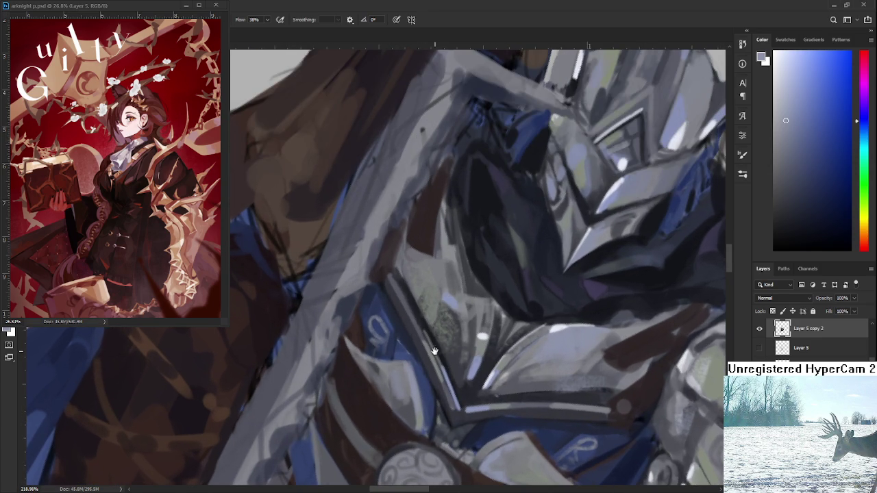
left_click_drag(433, 350, 459, 342)
left_click(451, 317, "alt")
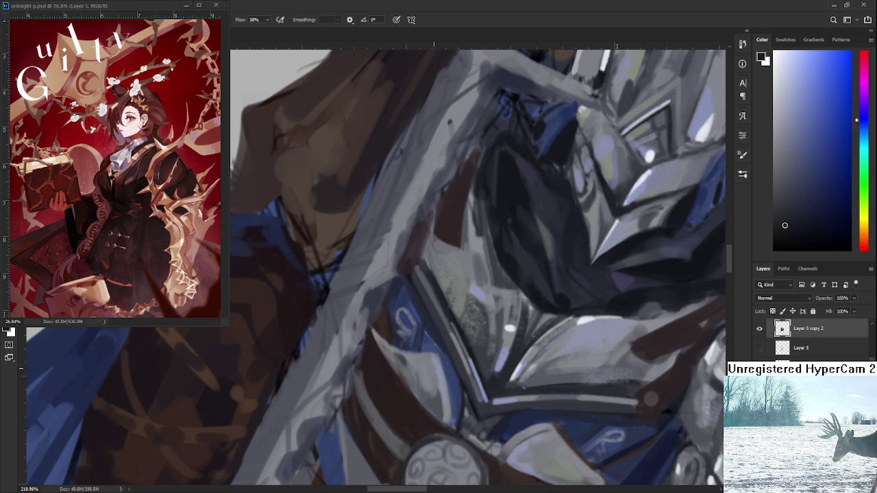
mouse_move(442, 357)
left_mouse_down()
mouse_move(439, 405)
mouse_move(434, 343)
mouse_move(514, 358)
mouse_move(520, 340)
left_mouse_up()
left_click(478, 339, "alt")
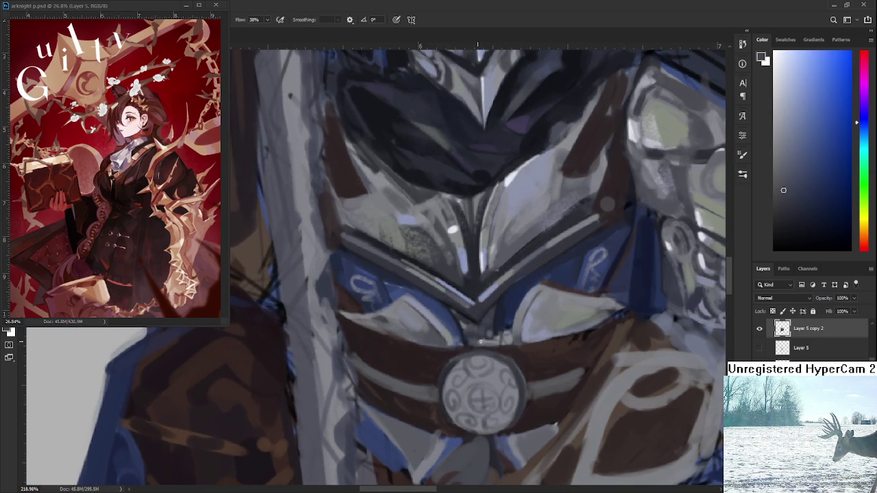
Sample lighter and darker blue-greys from the collar above the buckle and a dark brown from the strap
left_click(482, 338, "alt")
left_click(497, 326, "alt")
left_click(506, 340, "alt")
left_click(498, 334, "alt")
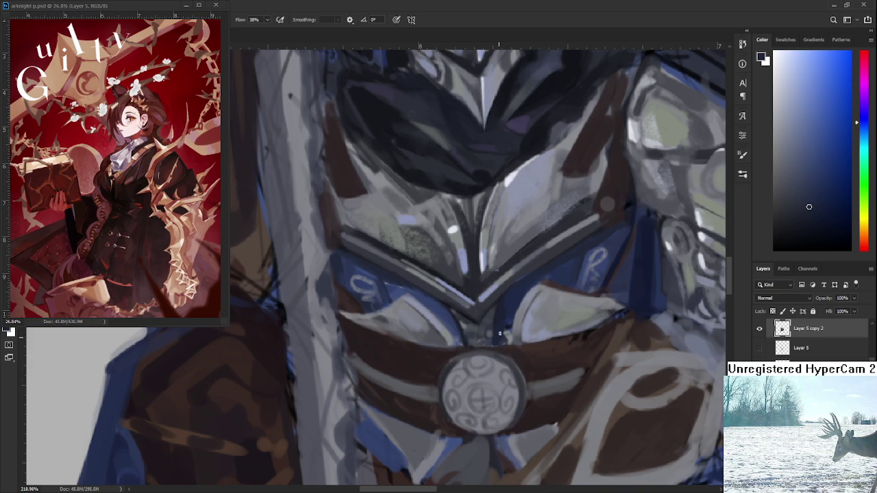
scroll(484, 304, "down", 5)
scroll(485, 308, "up", 5)
left_click(517, 329, "alt")
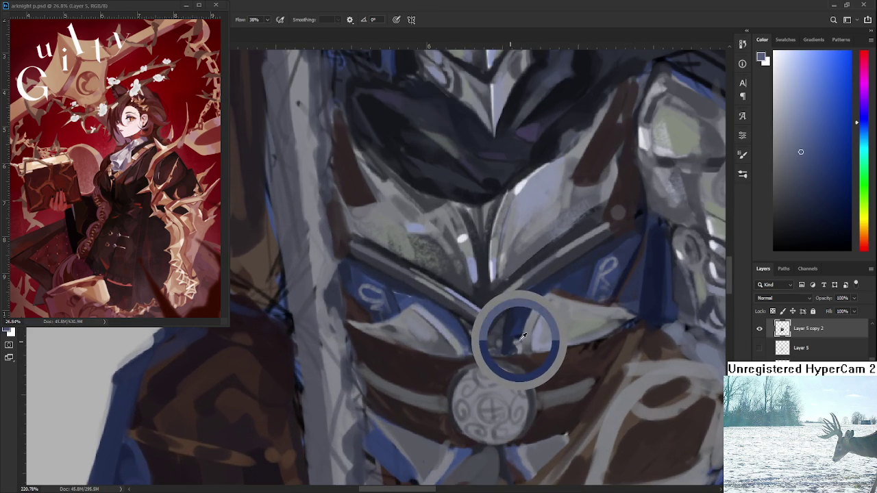
left_click_drag(517, 339, 518, 340)
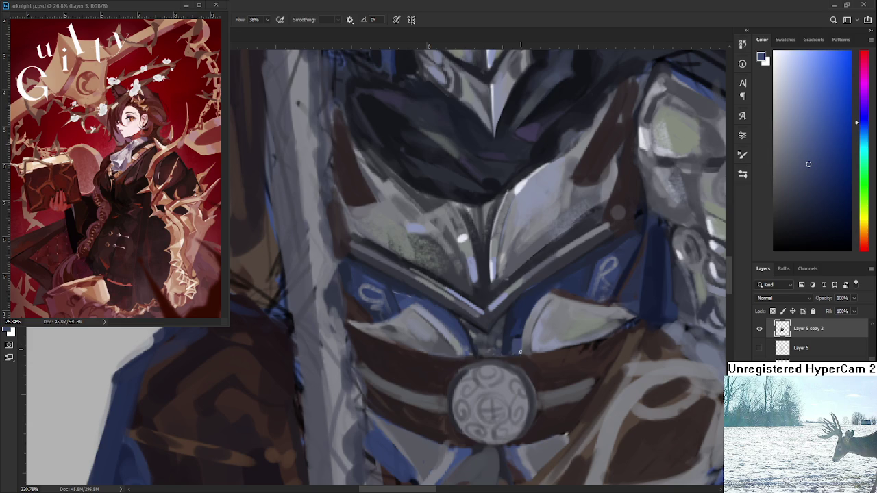
left_click(518, 337)
left_click(521, 355, "alt")
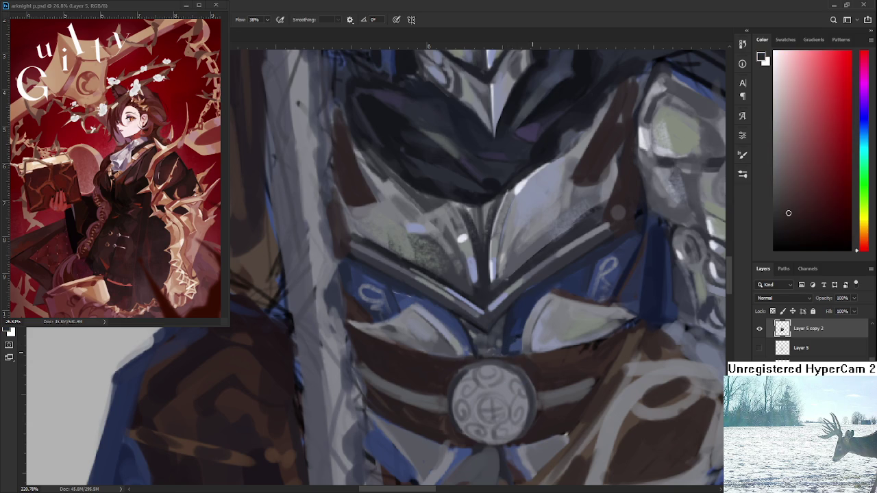
scroll(521, 356, "down", 5, "alt")
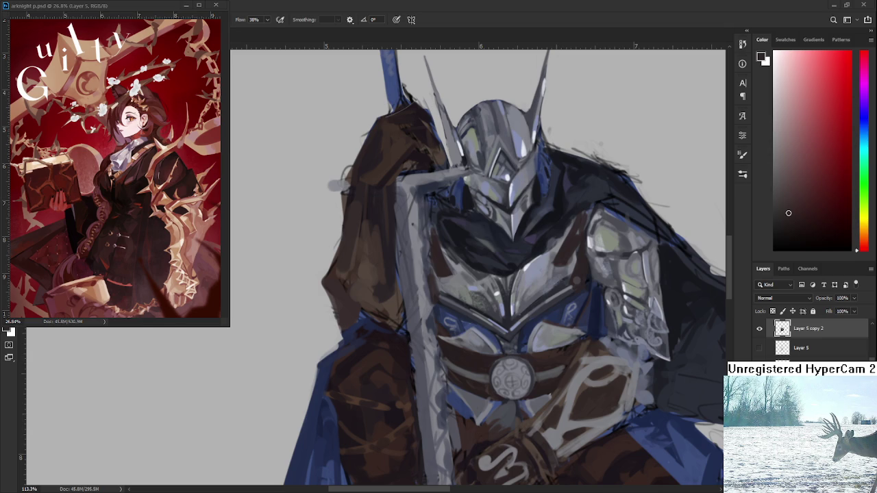
Zoom the canvas to about 200% on the chest plate and round buckle
scroll(479, 267, "down", 3)
scroll(479, 268, "down", 2)
scroll(480, 267, "up", 3)
scroll(480, 267, "up", 3)
scroll(538, 336, "up", 3)
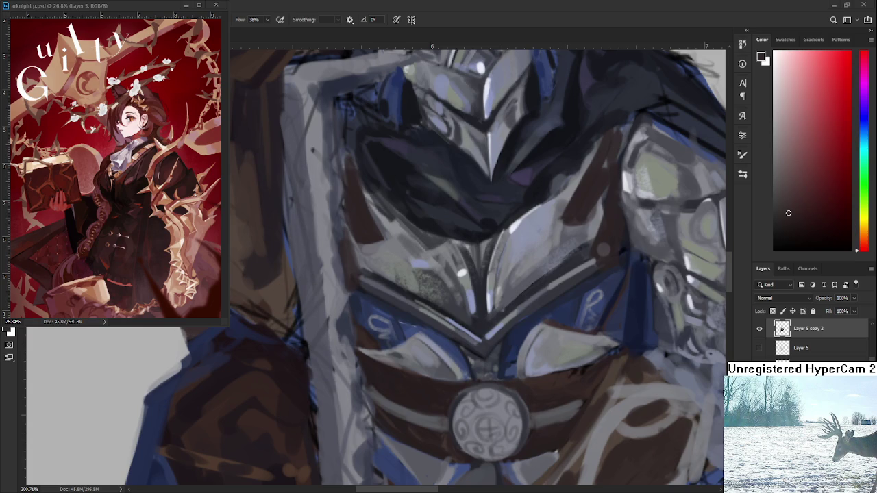